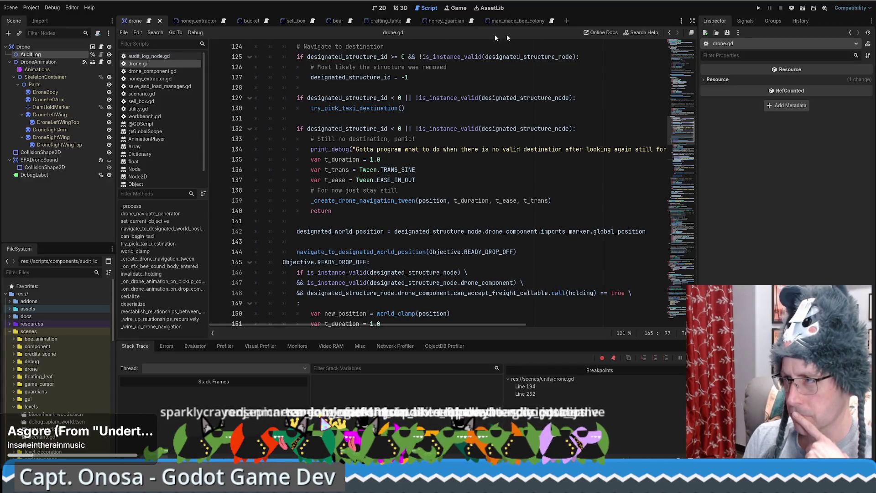
Launch the bee game in a debug window, mute its audio, and enlarge the window to 1779x1000.
{"action": "left_click", "coordinate": [757, 8]}
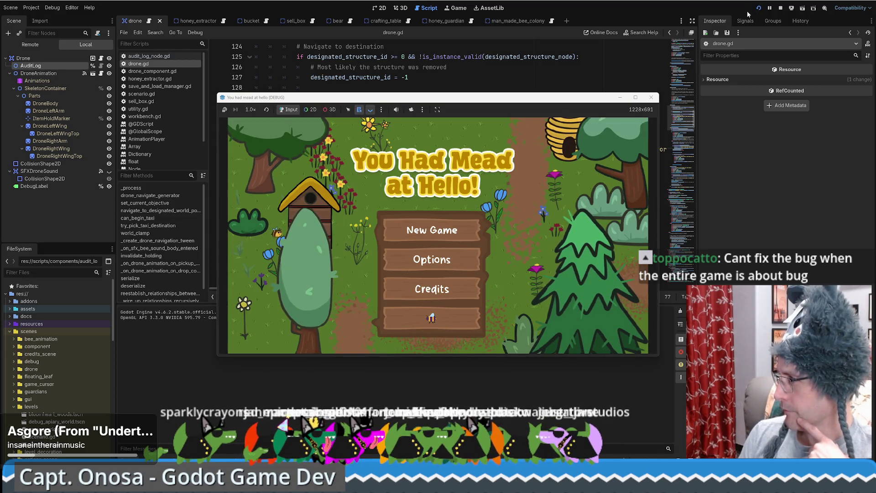
{"action": "left_click", "coordinate": [396, 110]}
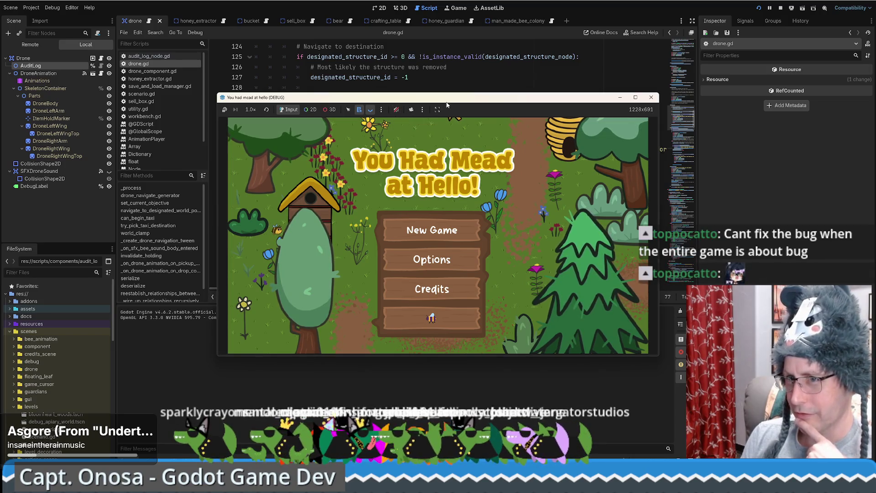
{"action": "left_click_drag", "start_coordinate": [447, 105], "coordinate": [311, 34]}
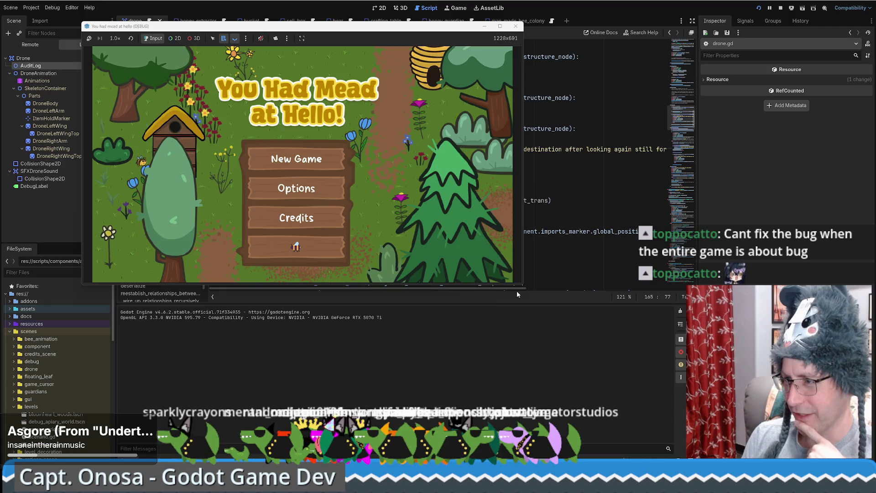
{"action": "left_click_drag", "start_coordinate": [524, 286], "coordinate": [693, 406]}
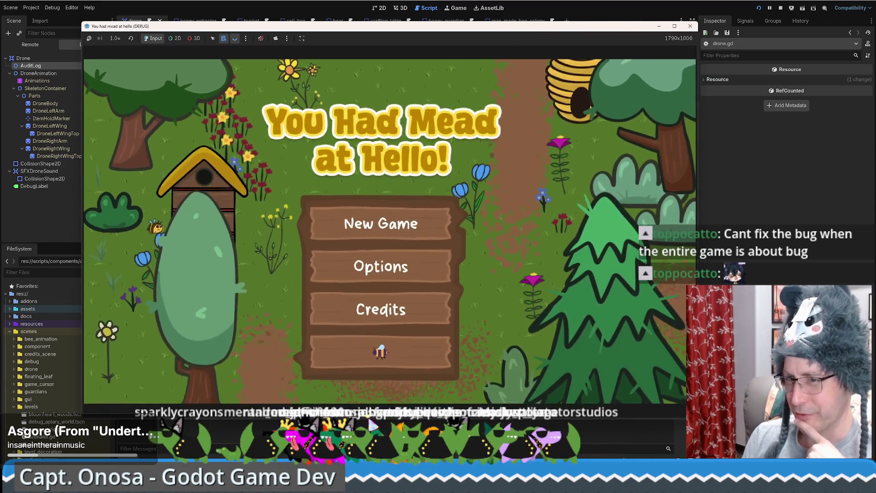
Start a new game from the title screen and load the saved bee colony.
{"action": "left_click", "coordinate": [391, 221]}
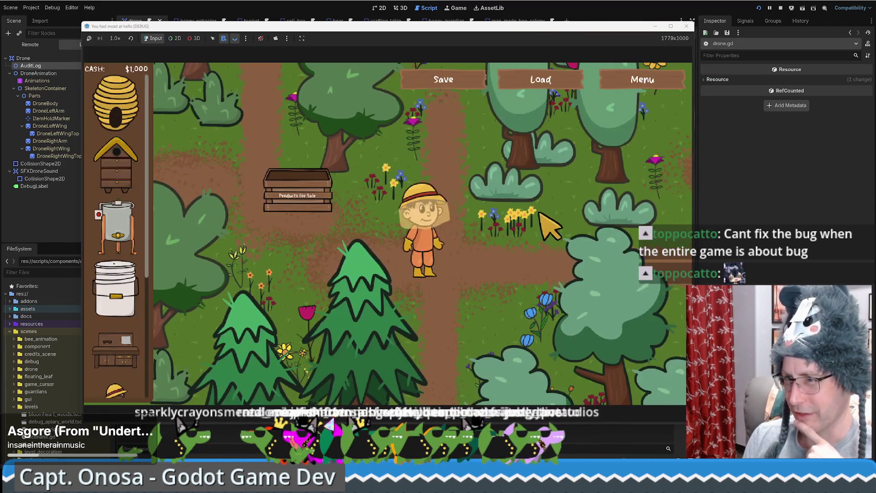
{"action": "left_click", "coordinate": [571, 84]}
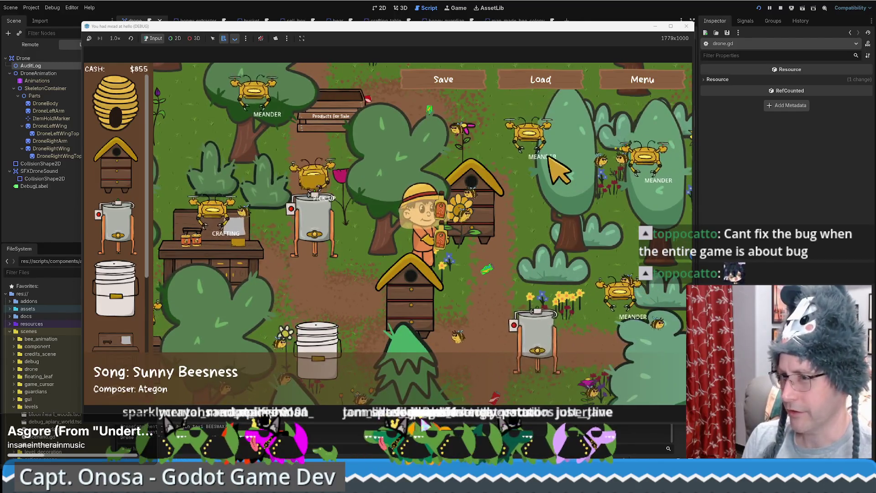
Run the colony at 16× speed and check a hive's Bee Hive Stats while it grows.
{"action": "left_click", "coordinate": [115, 39]}
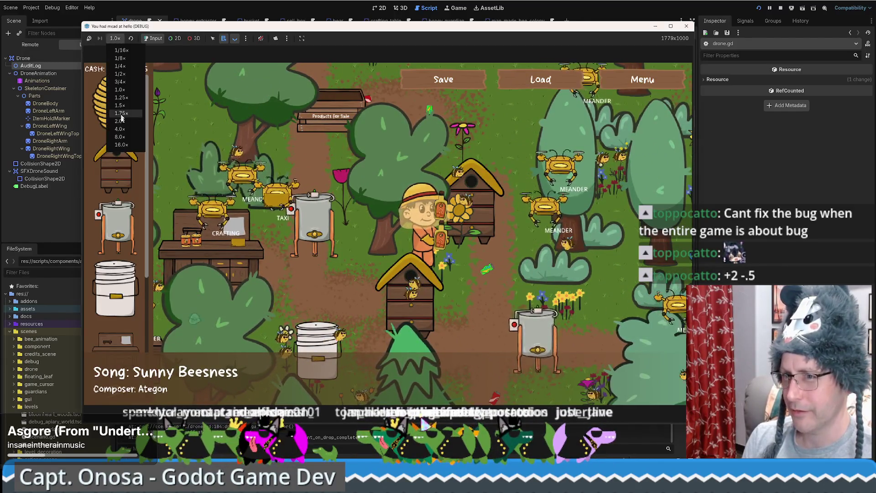
{"action": "left_click", "coordinate": [128, 144]}
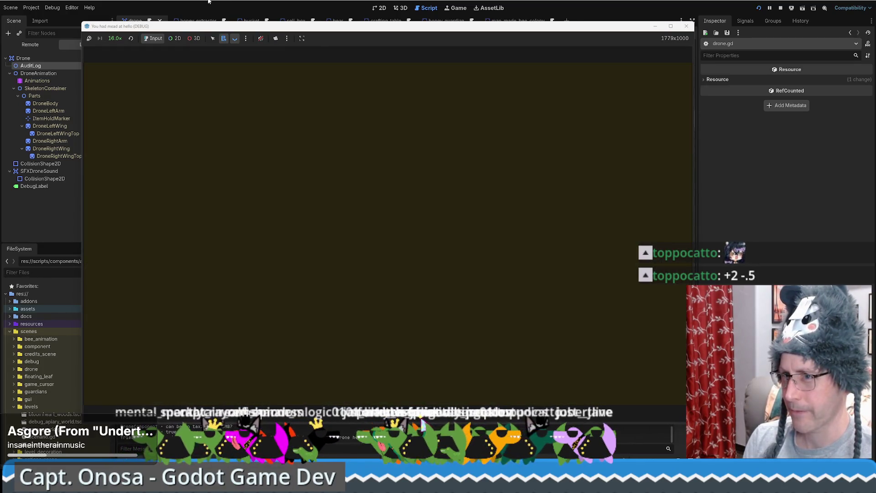
{"action": "left_click", "coordinate": [212, 39]}
{"action": "left_click", "coordinate": [115, 39]}
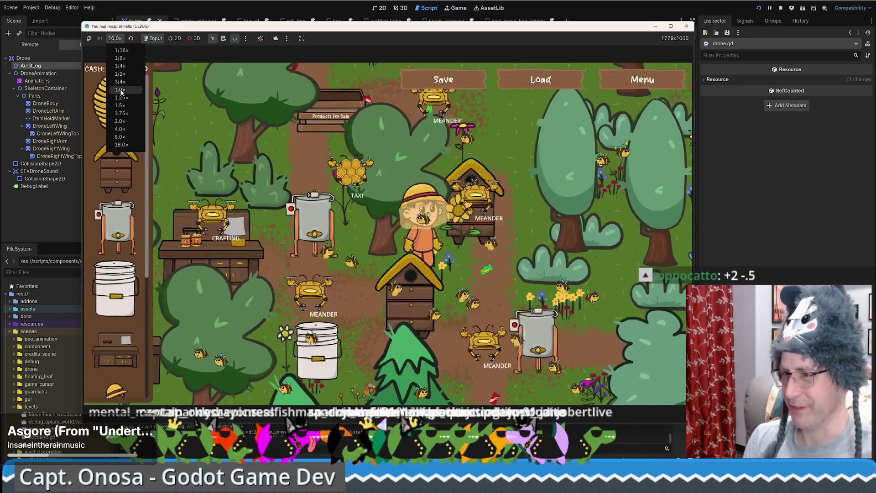
{"action": "left_click", "coordinate": [248, 147]}
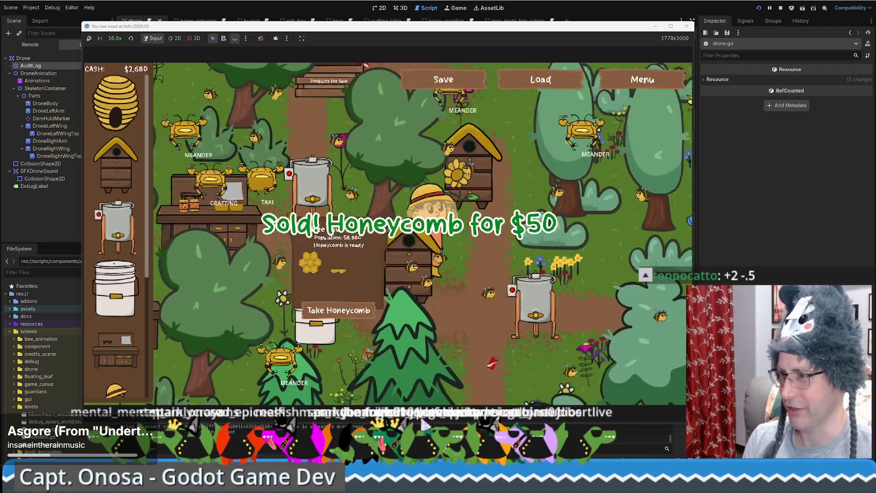
{"action": "left_click", "coordinate": [114, 38]}
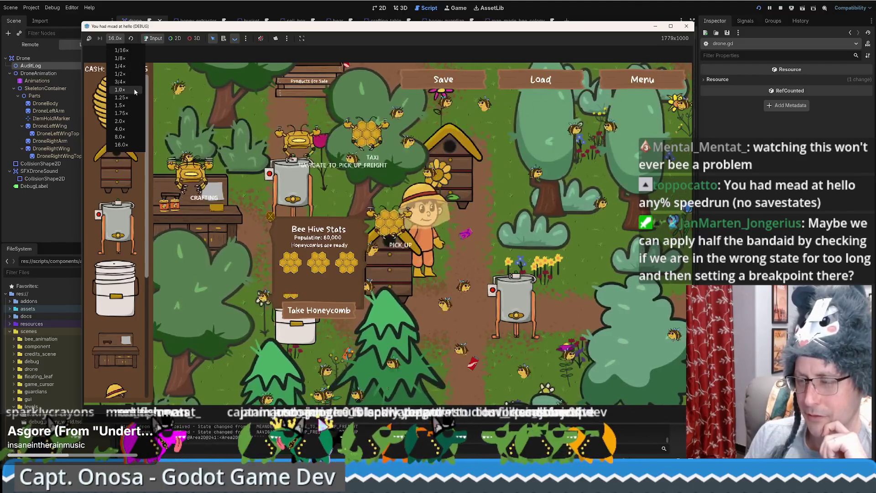
Set the game speed back to 1× and return to drone.gd in the script editor.
{"action": "left_click", "coordinate": [120, 89]}
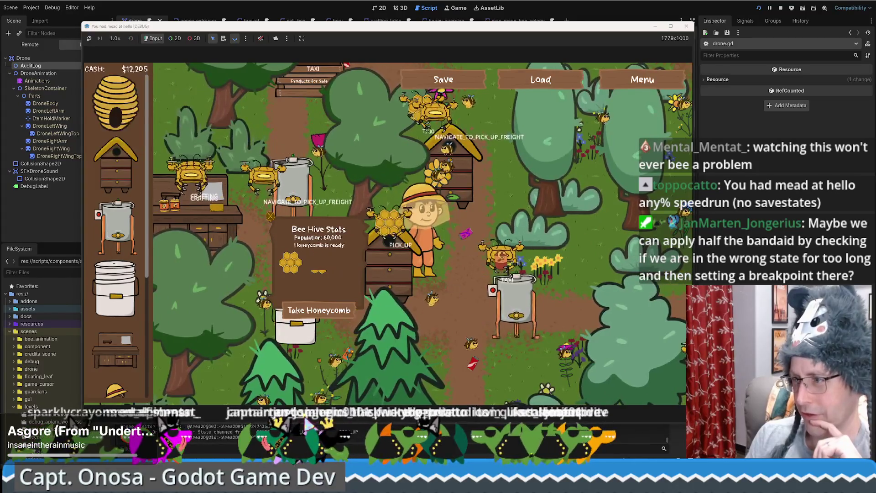
{"action": "key", "text": "alt+Tab"}
{"action": "scroll", "coordinate": [436, 245], "scroll_direction": "up", "scroll_amount": 10}
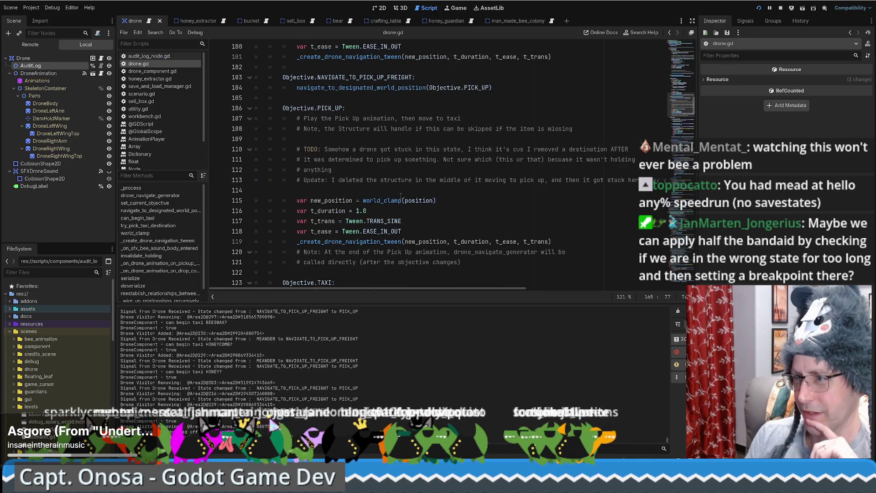
{"action": "scroll", "coordinate": [477, 178], "scroll_direction": "down", "scroll_amount": 4}
{"action": "scroll", "coordinate": [472, 192], "scroll_direction": "up", "scroll_amount": 4}
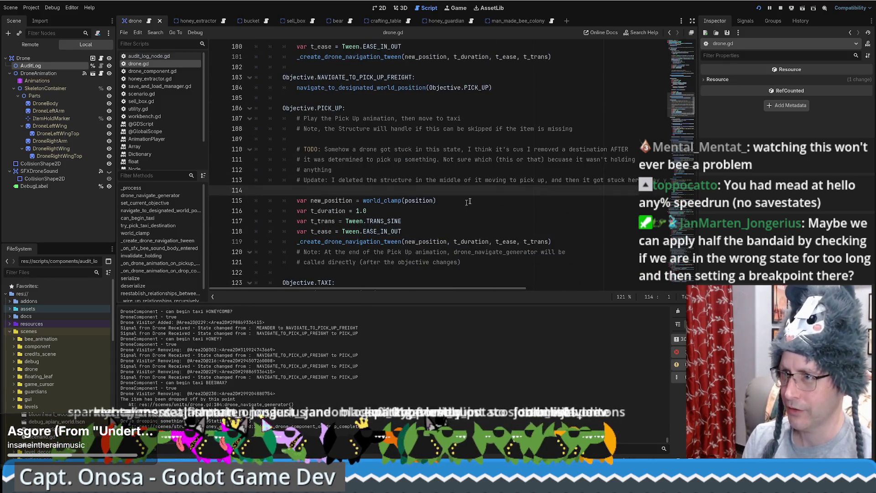
{"action": "scroll", "coordinate": [599, 147], "scroll_direction": "down", "scroll_amount": 5}
Scroll through drone.gd to review its drone navigation code.
{"action": "scroll", "coordinate": [392, 164], "scroll_direction": "down", "scroll_amount": 7}
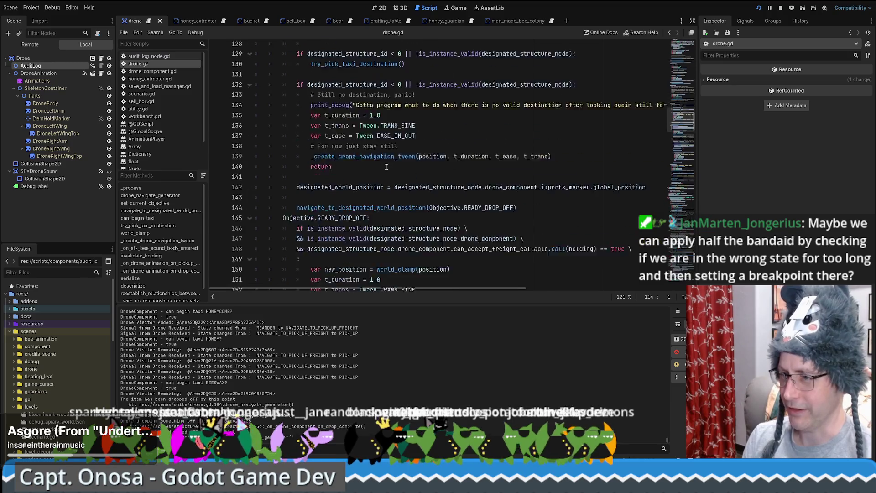
{"action": "scroll", "coordinate": [393, 164], "scroll_direction": "down", "scroll_amount": 4}
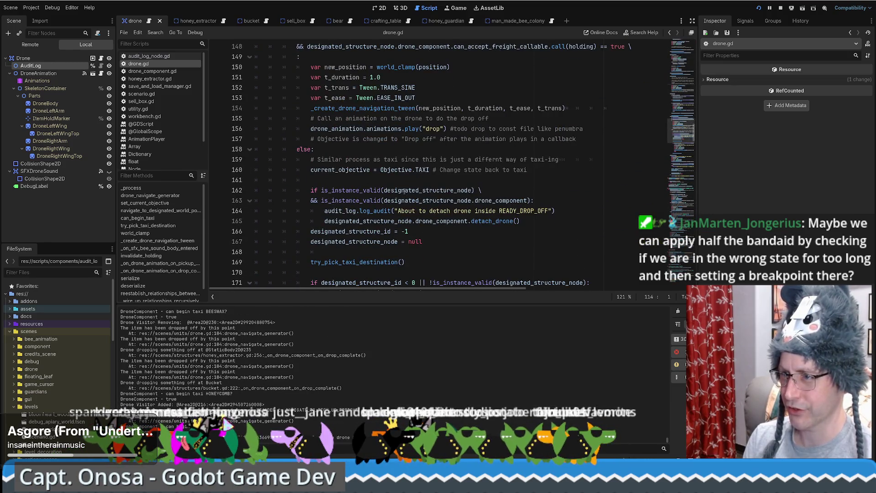
{"action": "scroll", "coordinate": [401, 197], "scroll_direction": "down", "scroll_amount": 6}
{"action": "scroll", "coordinate": [401, 196], "scroll_direction": "down", "scroll_amount": 3}
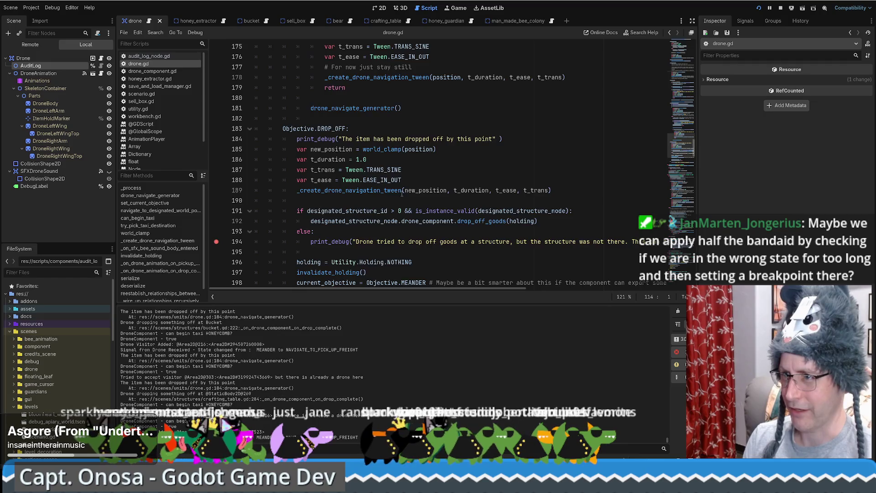
{"action": "scroll", "coordinate": [402, 193], "scroll_direction": "up", "scroll_amount": 2}
{"action": "scroll", "coordinate": [402, 192], "scroll_direction": "up", "scroll_amount": 6}
{"action": "scroll", "coordinate": [411, 193], "scroll_direction": "down", "scroll_amount": 18}
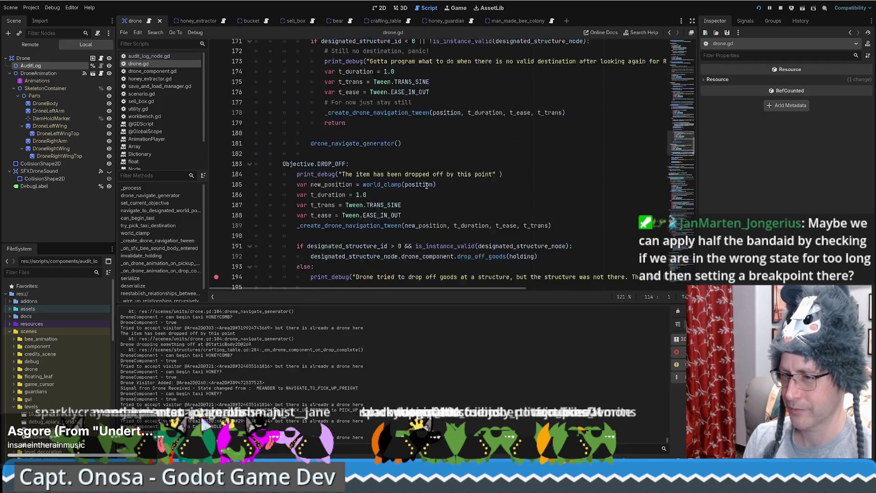
{"action": "scroll", "coordinate": [442, 191], "scroll_direction": "up", "scroll_amount": 7}
{"action": "scroll", "coordinate": [442, 192], "scroll_direction": "up", "scroll_amount": 12}
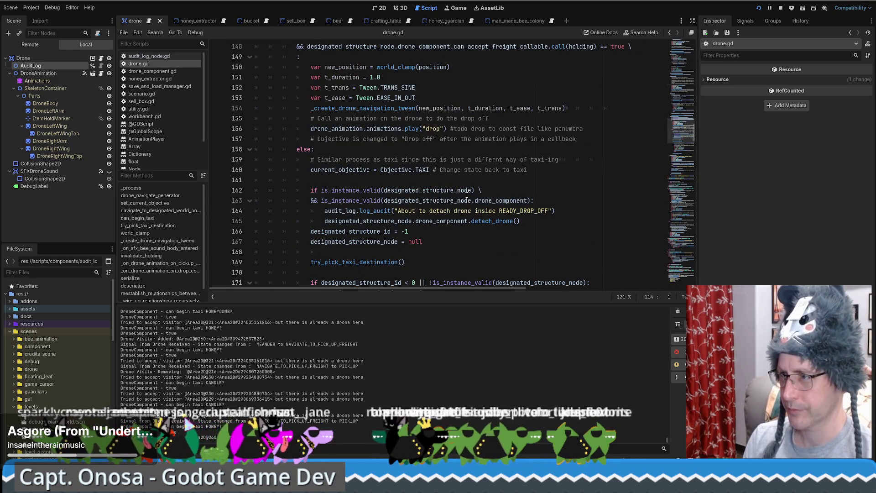
{"action": "scroll", "coordinate": [397, 184], "scroll_direction": "up", "scroll_amount": 9}
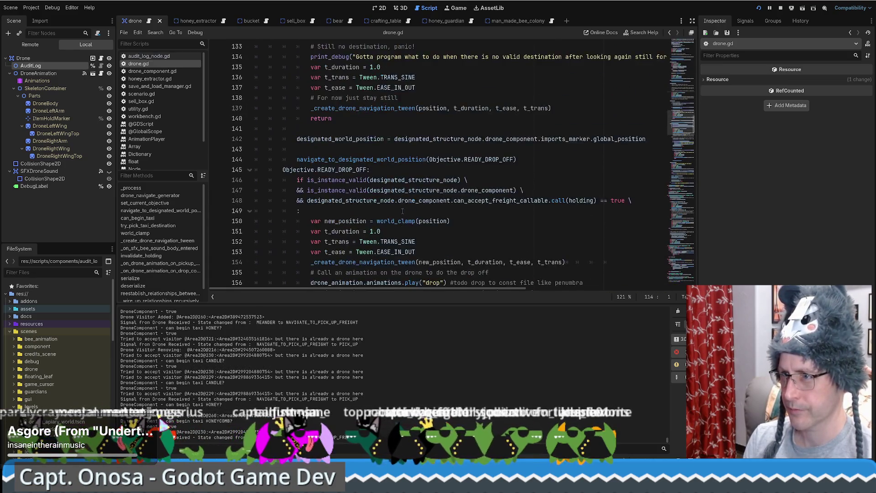
{"action": "scroll", "coordinate": [416, 203], "scroll_direction": "up", "scroll_amount": 5}
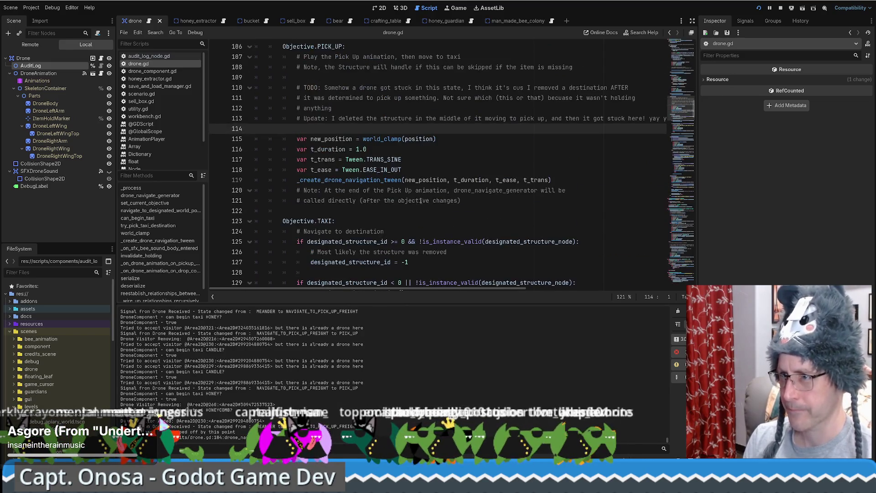
{"action": "scroll", "coordinate": [418, 204], "scroll_direction": "down", "scroll_amount": 18}
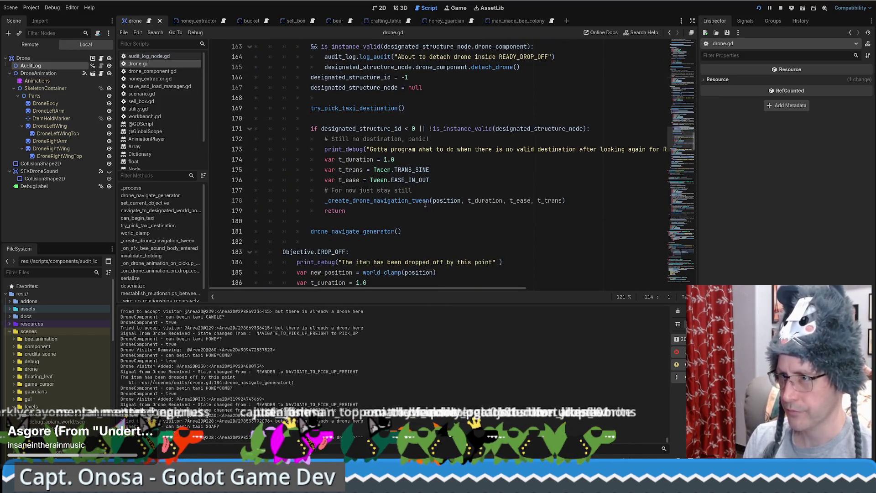
{"action": "scroll", "coordinate": [431, 200], "scroll_direction": "down", "scroll_amount": 9}
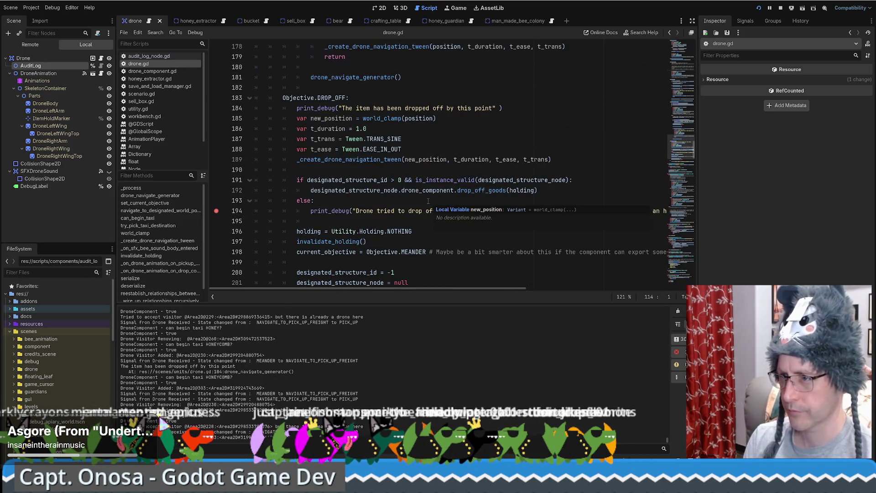
{"action": "scroll", "coordinate": [429, 203], "scroll_direction": "up", "scroll_amount": 13}
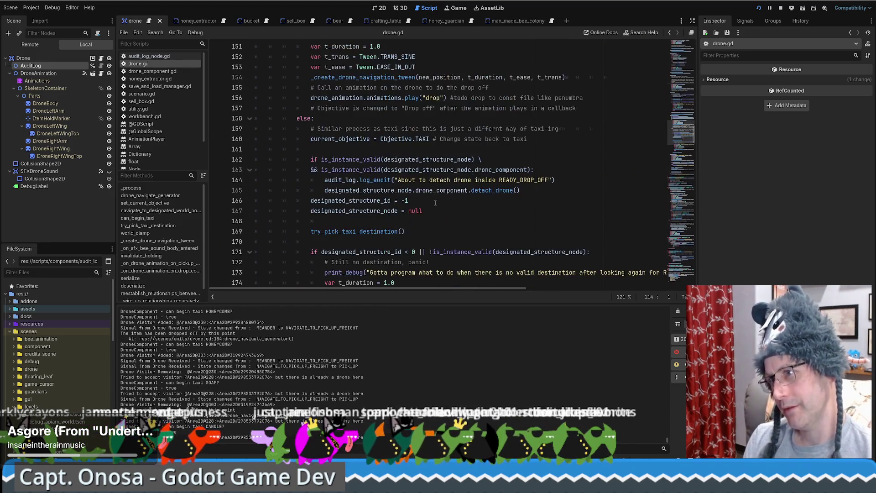
{"action": "scroll", "coordinate": [404, 182], "scroll_direction": "up", "scroll_amount": 19}
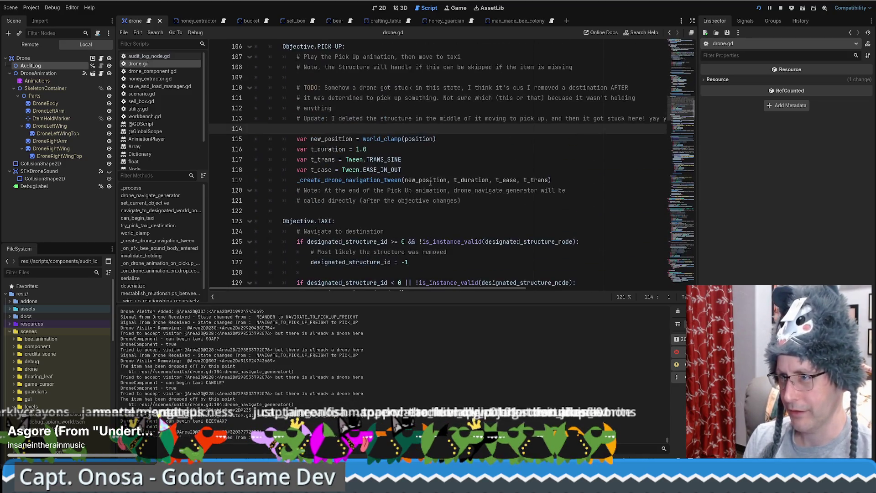
Jump to navigate_to_designated_world_position, then to the looking_for_designated_position_iteration declaration.
{"action": "left_click", "coordinate": [371, 152], "text": "ctrl"}
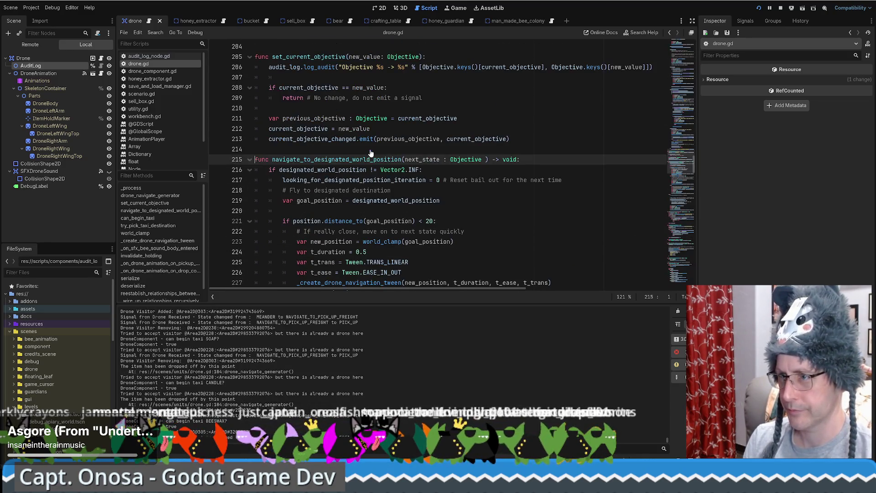
{"action": "double_click", "coordinate": [343, 179]}
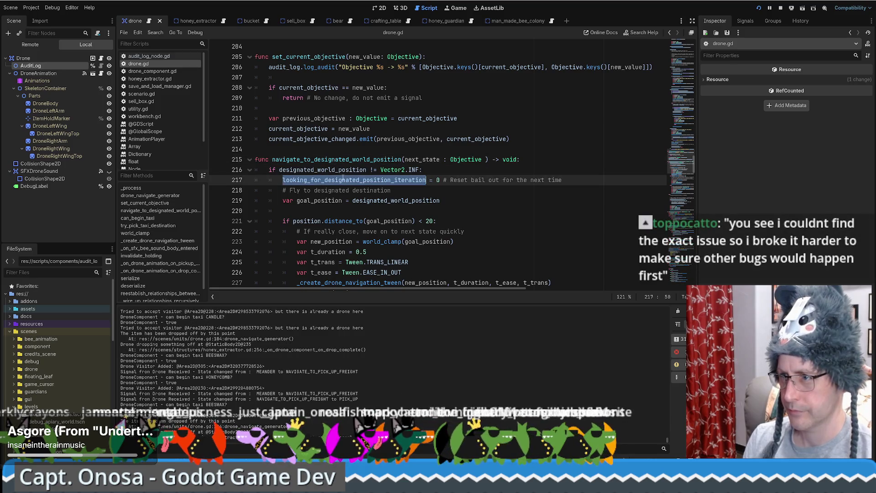
{"action": "left_click", "coordinate": [339, 181], "text": "ctrl"}
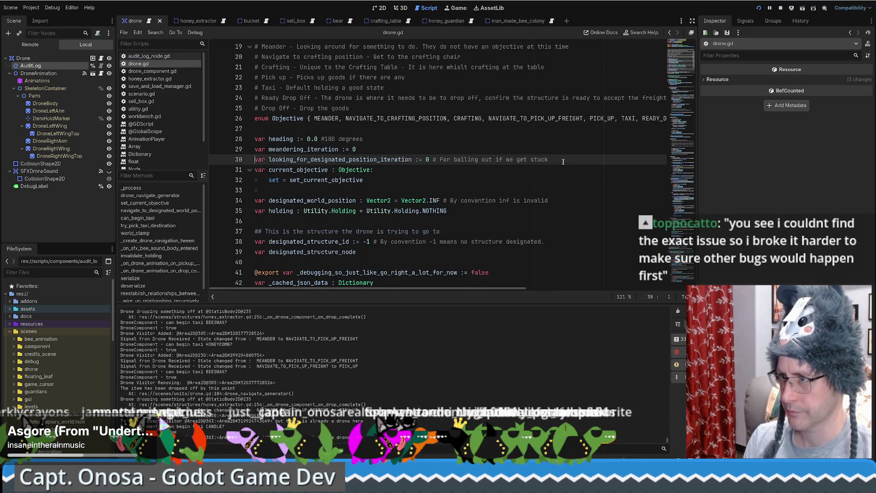
Duplicate that declaration as a new stuck_inside_pick_up_state variable and select its name.
{"action": "key", "text": "ctrl+shift+d"}
{"action": "double_click", "coordinate": [313, 169]}
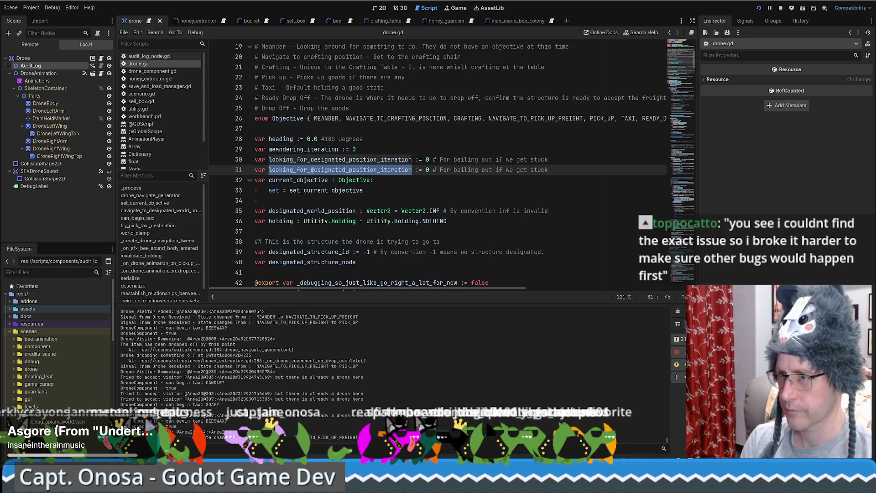
{"action": "type", "text": "stuc"}
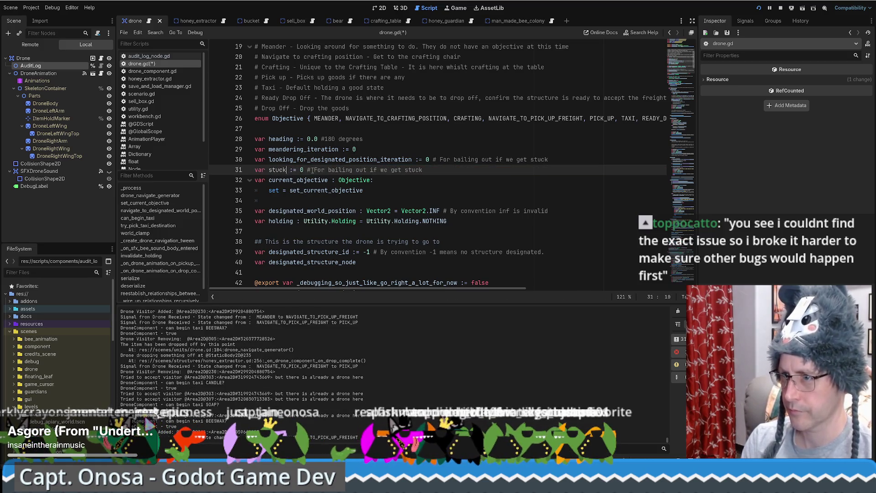
{"action": "type", "text": "side_pi"}
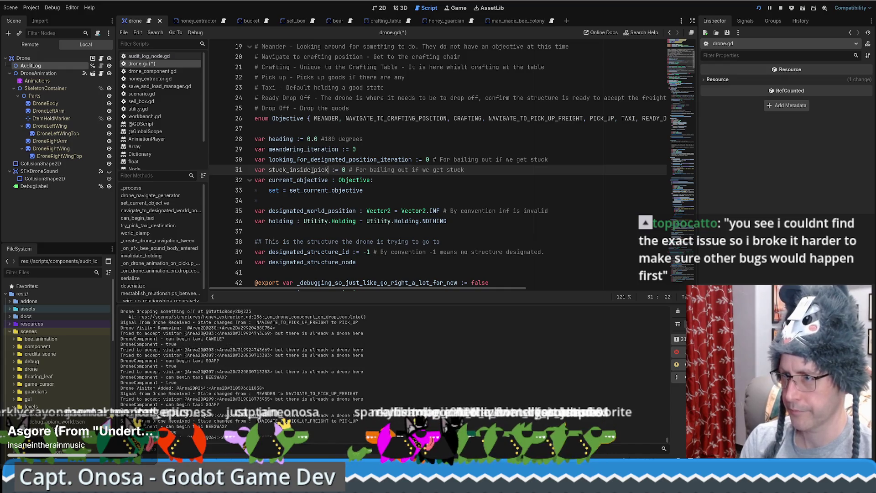
{"action": "type", "text": "_up_state"}
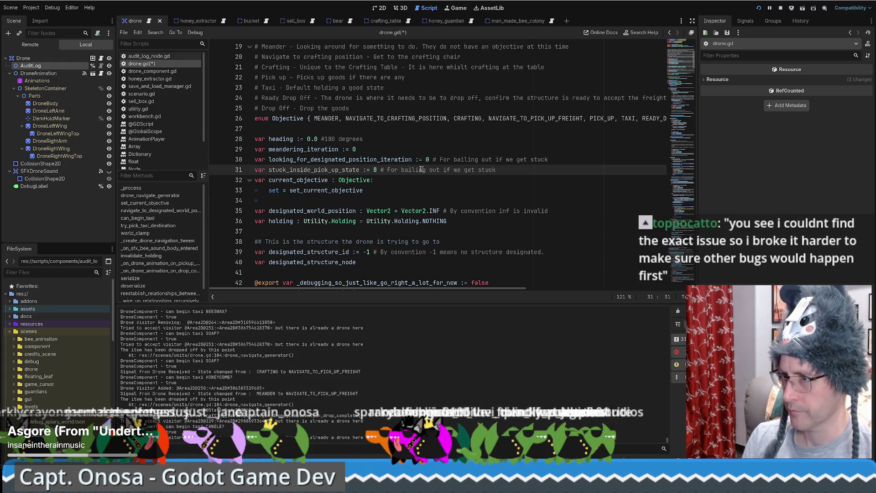
{"action": "double_click", "coordinate": [322, 169]}
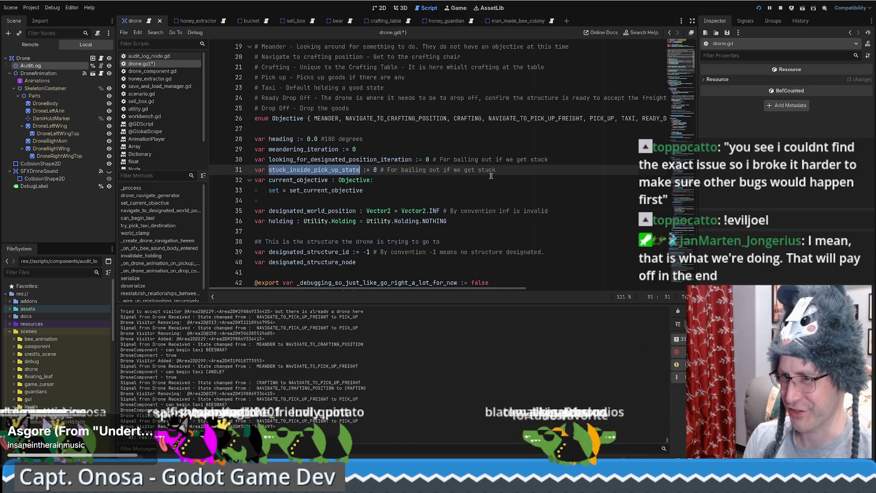
{"action": "scroll", "coordinate": [493, 170], "scroll_direction": "down", "scroll_amount": 1}
{"action": "scroll", "coordinate": [467, 169], "scroll_direction": "up", "scroll_amount": 1}
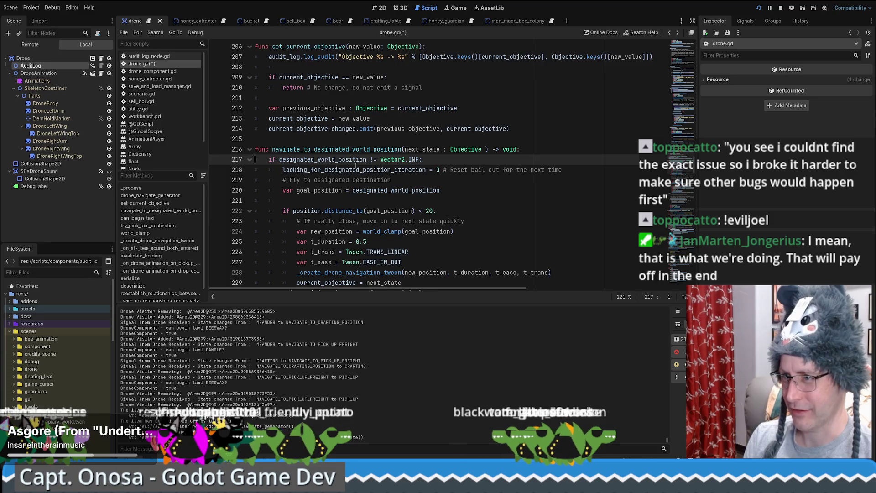
Open a new indented blank line at line 115 of drone.gd.
{"action": "scroll", "coordinate": [355, 167], "scroll_direction": "up", "scroll_amount": 20}
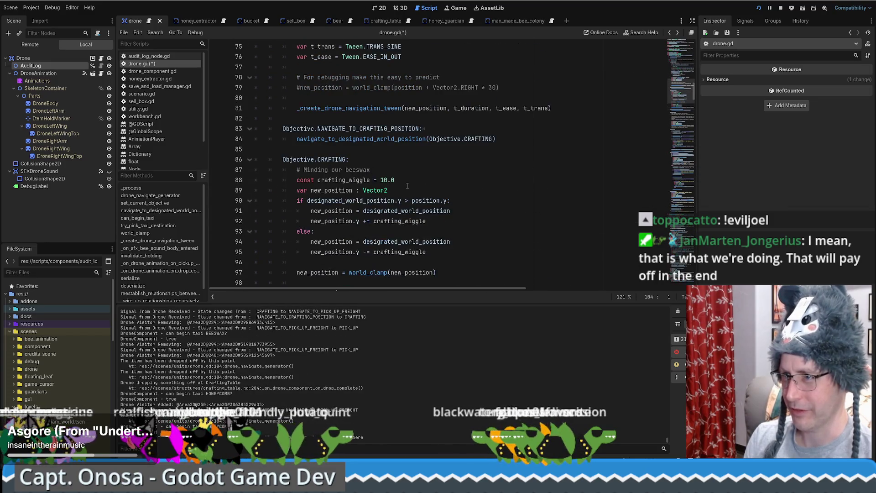
{"action": "scroll", "coordinate": [407, 186], "scroll_direction": "up", "scroll_amount": 10}
{"action": "scroll", "coordinate": [429, 202], "scroll_direction": "down", "scroll_amount": 9}
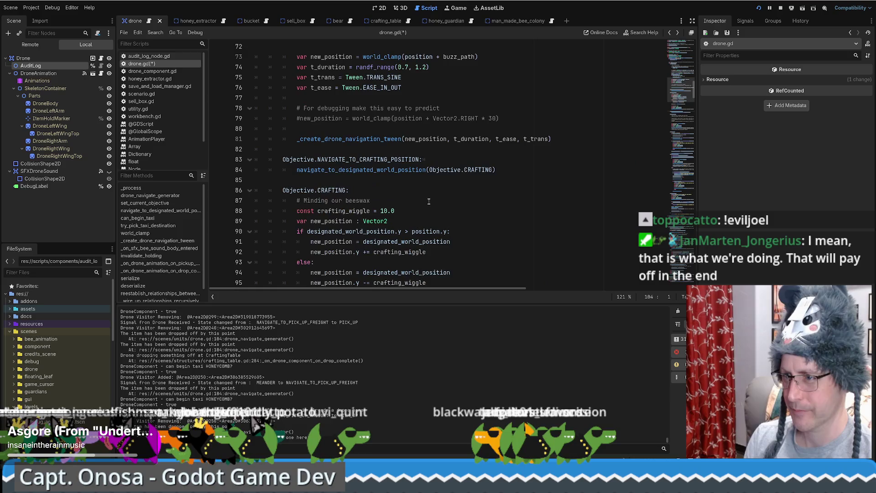
{"action": "scroll", "coordinate": [427, 203], "scroll_direction": "up", "scroll_amount": 7}
{"action": "scroll", "coordinate": [423, 208], "scroll_direction": "down", "scroll_amount": 15}
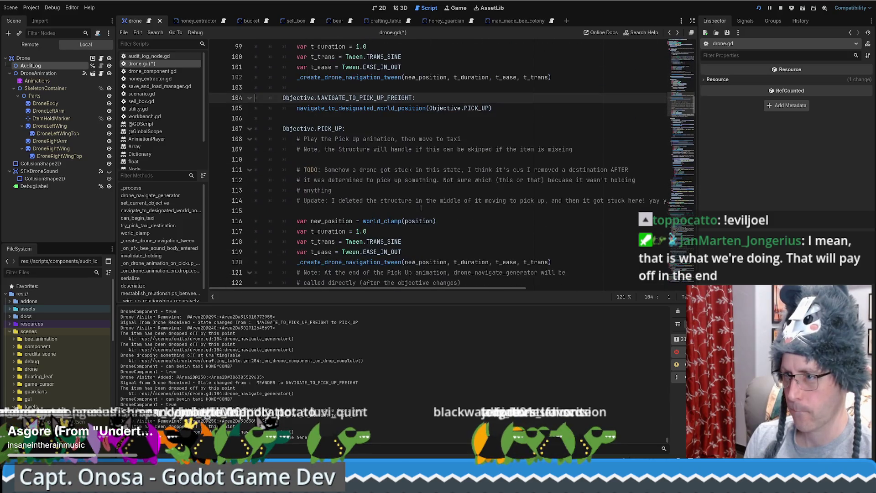
{"action": "scroll", "coordinate": [457, 178], "scroll_direction": "down", "scroll_amount": 2}
{"action": "left_click", "coordinate": [486, 151]}
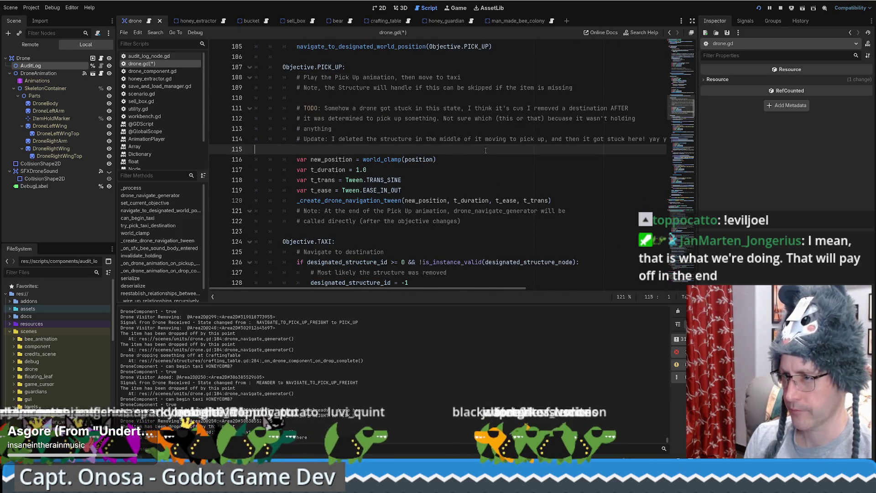
{"action": "key", "text": "Return"}
{"action": "key", "text": "Up"}
{"action": "key", "text": "Tab"}
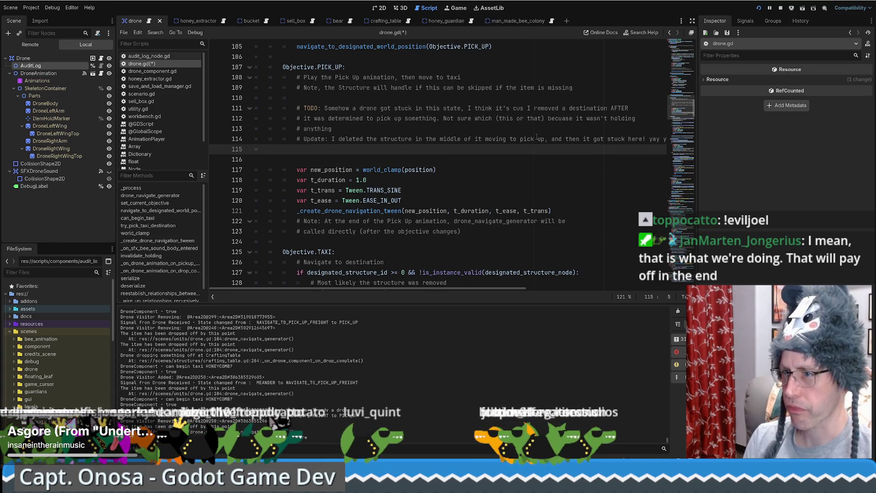
Type stuck_inside_pick_up_state, undo it when the line 196 breakpoint hits, and toggle that breakpoint off.
{"action": "type", "text": "stuck_inside_pick_up_state"}
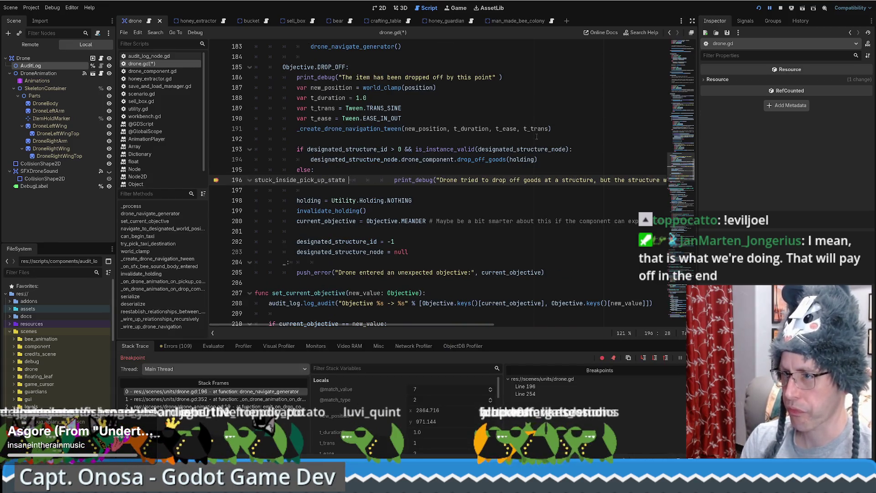
{"action": "key", "text": "ctrl+z"}
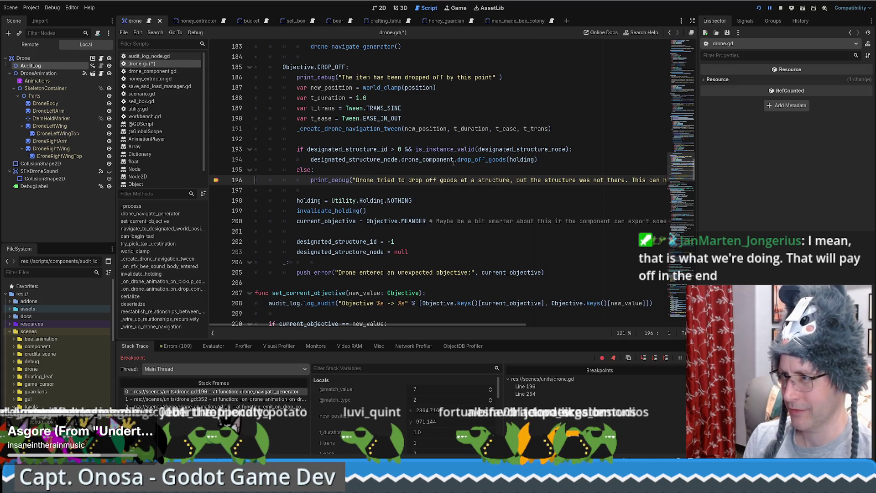
{"action": "key", "text": "F9"}
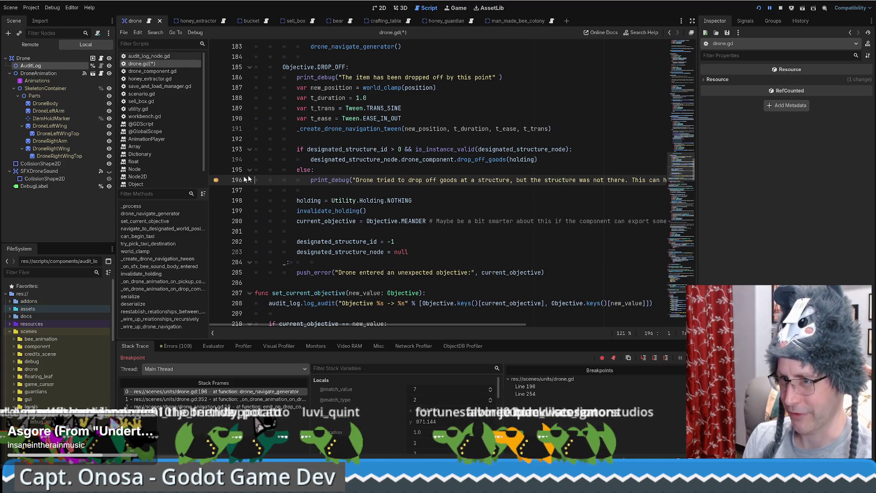
Restore the line 196 breakpoint and resume the game until it pauses there again.
{"action": "left_click", "coordinate": [215, 179]}
{"action": "key", "text": "F12"}
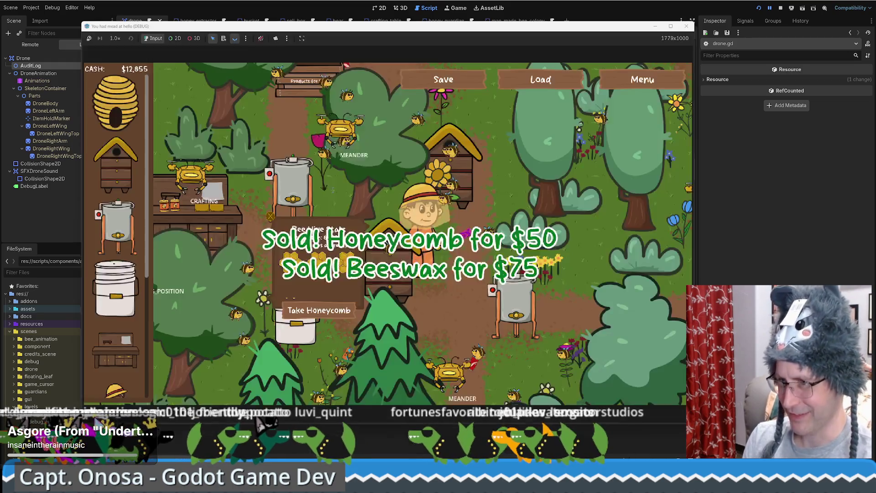
{"action": "key", "text": "alt+Tab"}
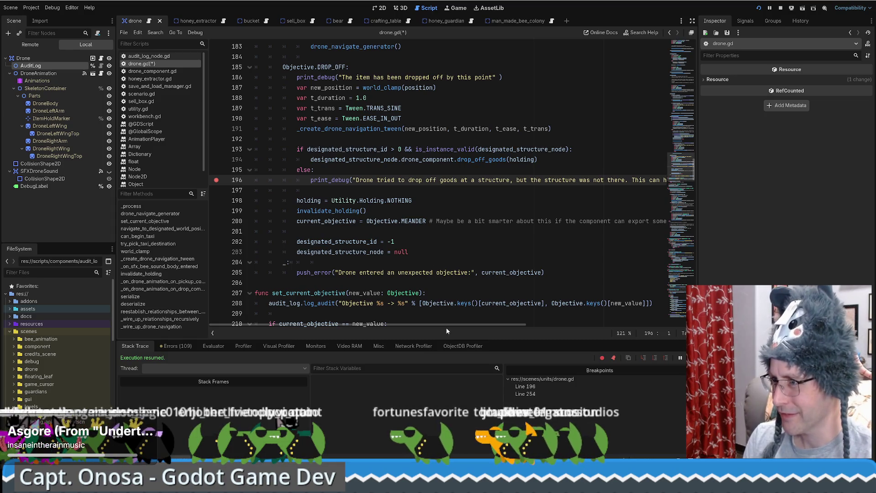
Delete the stray character that broke line 196 of drone.gd.
{"action": "mouse_move", "coordinate": [473, 325]}
{"action": "left_mouse_down"}
{"action": "mouse_move", "coordinate": [639, 323]}
{"action": "mouse_move", "coordinate": [347, 305]}
{"action": "left_mouse_up"}
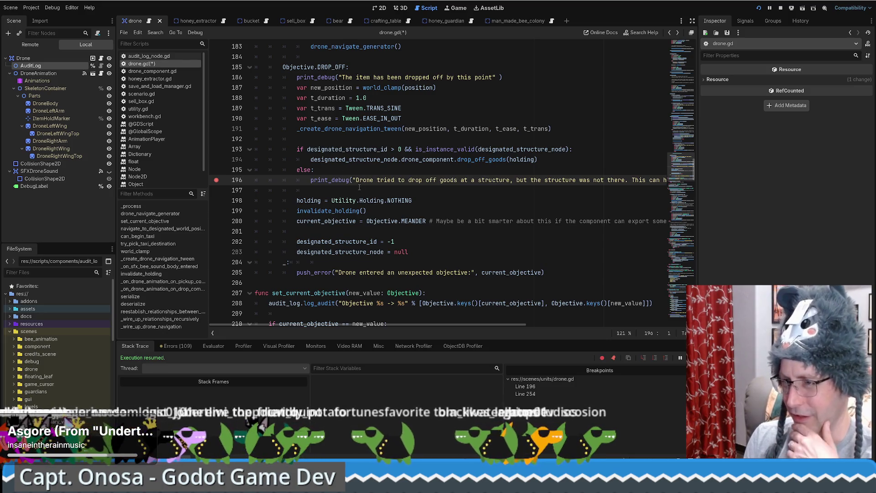
{"action": "key", "text": "Page_Up"}
{"action": "key", "text": "Page_Up"}
{"action": "key", "text": "Page_Up"}
{"action": "left_click", "coordinate": [344, 179]}
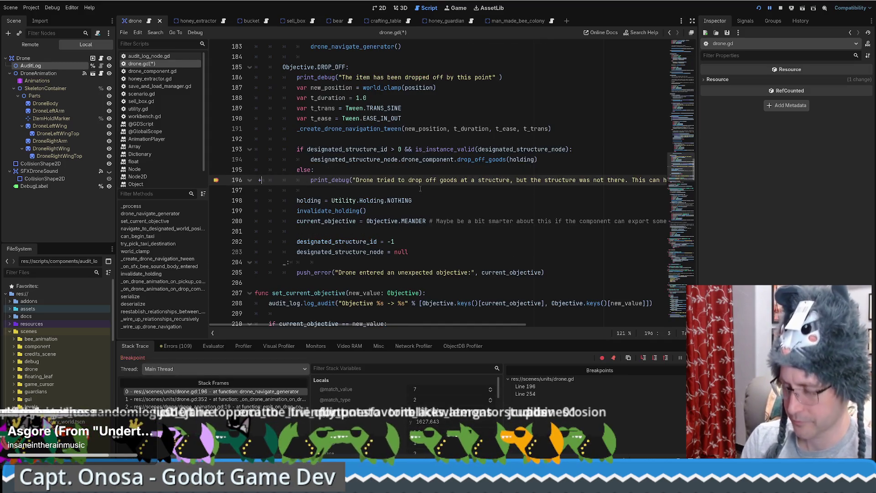
{"action": "key", "text": "BackSpace"}
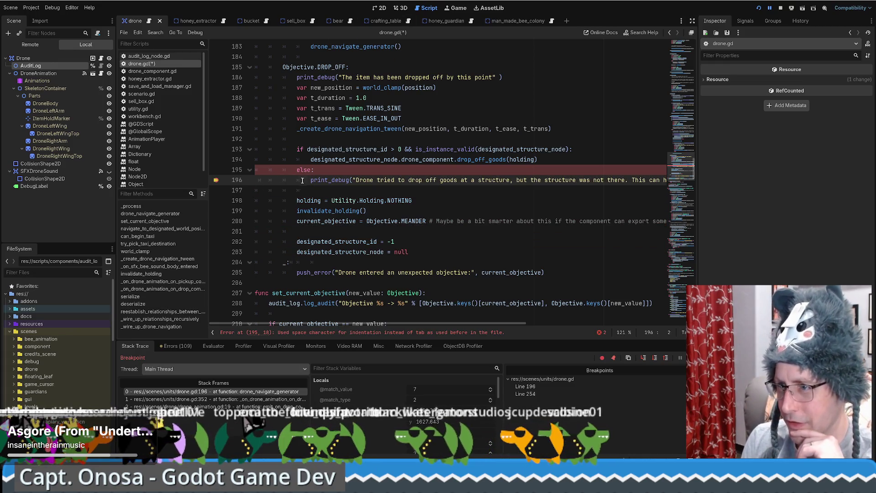
Return to line 196 and inspect the paused drone node from Stack Variables.
{"action": "left_click", "coordinate": [258, 180]}
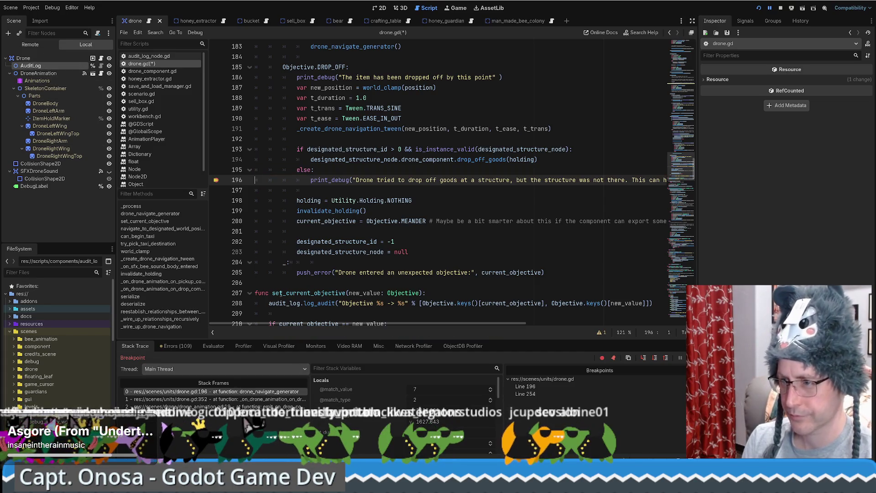
{"action": "scroll", "coordinate": [363, 427], "scroll_direction": "down", "scroll_amount": 3}
{"action": "left_click", "coordinate": [449, 425]}
{"action": "scroll", "coordinate": [778, 265], "scroll_direction": "down", "scroll_amount": 5}
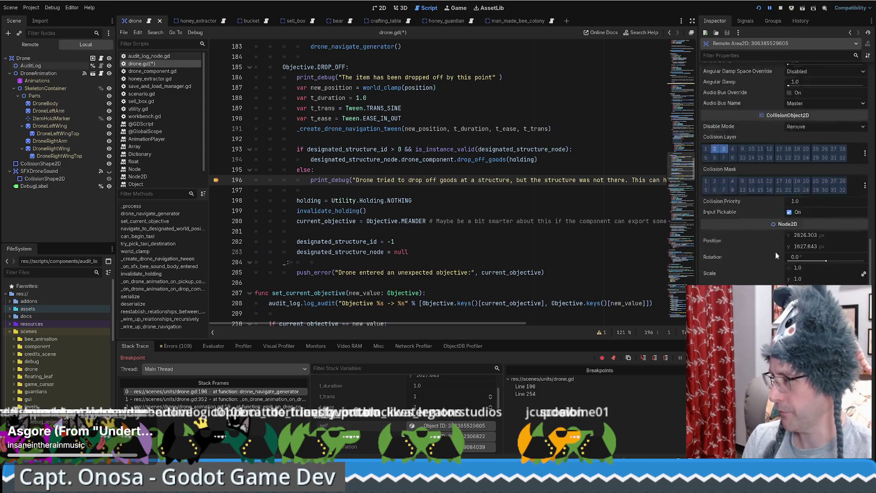
Set the paused drone's Modulate and Self Modulate colours to red.
{"action": "left_click", "coordinate": [807, 152]}
{"action": "left_click", "coordinate": [854, 224]}
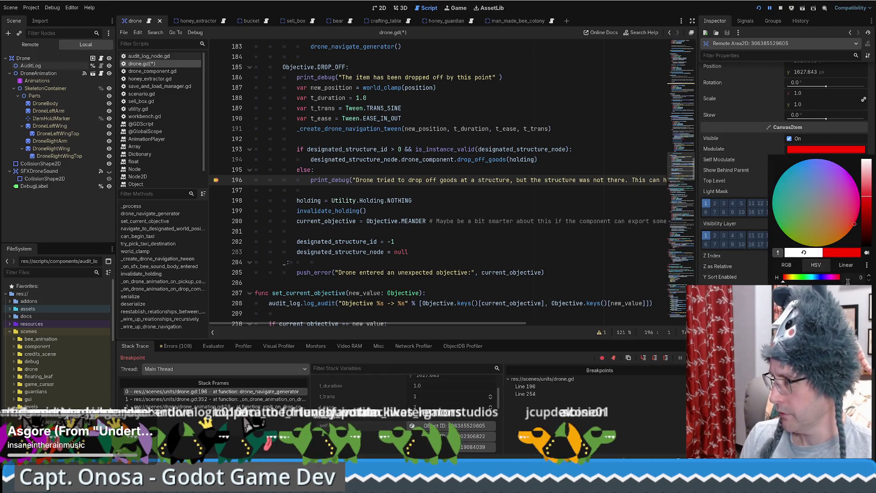
{"action": "left_click", "coordinate": [758, 170]}
{"action": "left_click", "coordinate": [813, 160]}
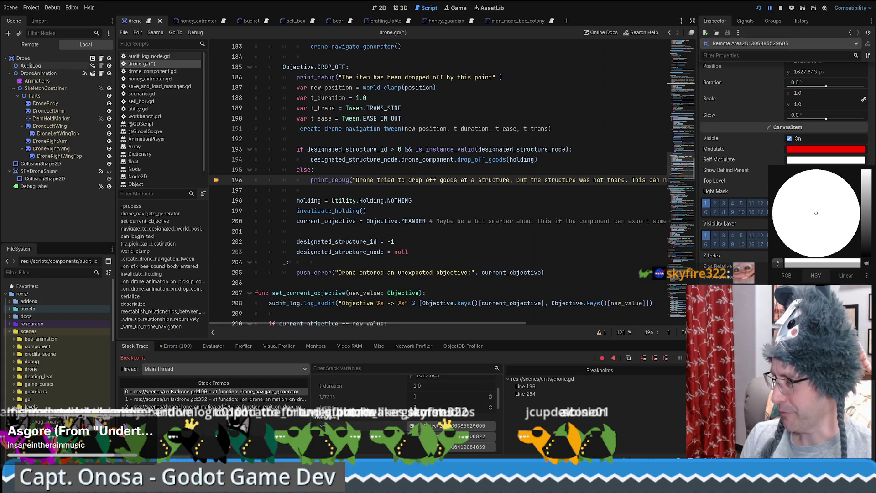
{"action": "left_click", "coordinate": [855, 233]}
{"action": "left_click", "coordinate": [683, 177]}
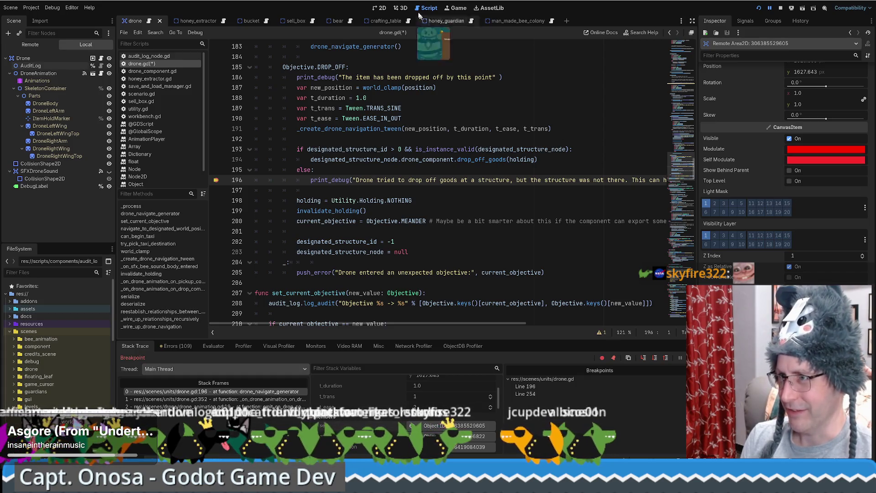
{"action": "left_click", "coordinate": [459, 8]}
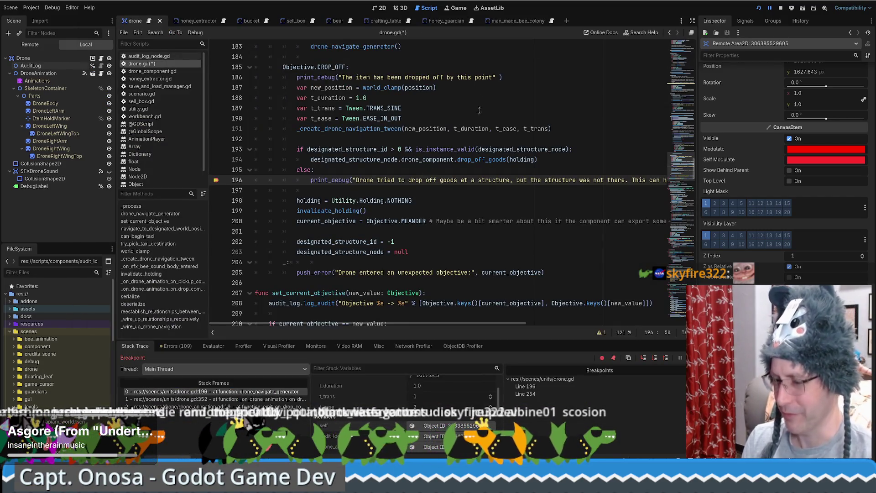
Resume the game and walk the beekeeper left and down until a drone hits the breakpoint.
{"action": "key", "text": "F12"}
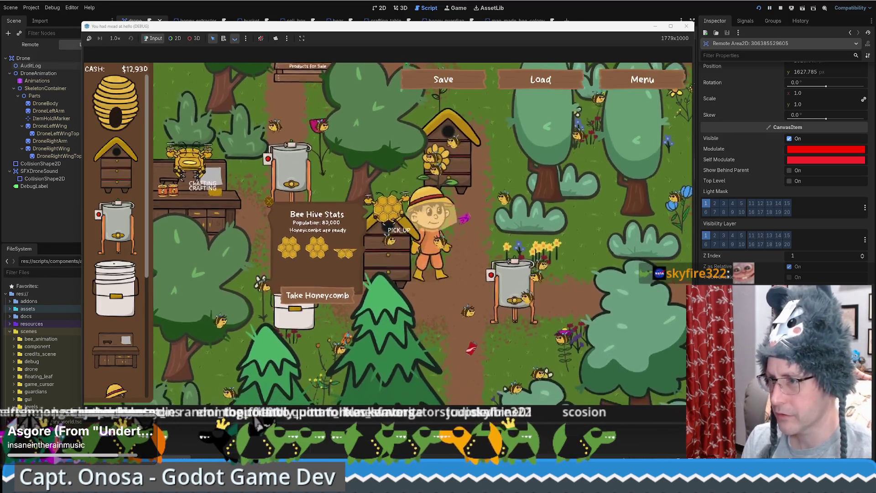
{"action": "key", "text": "a"}
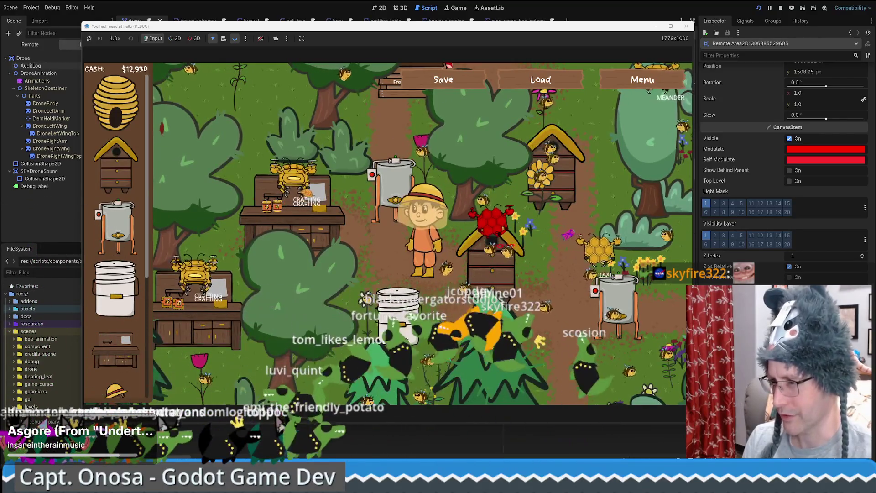
{"action": "key", "text": "s"}
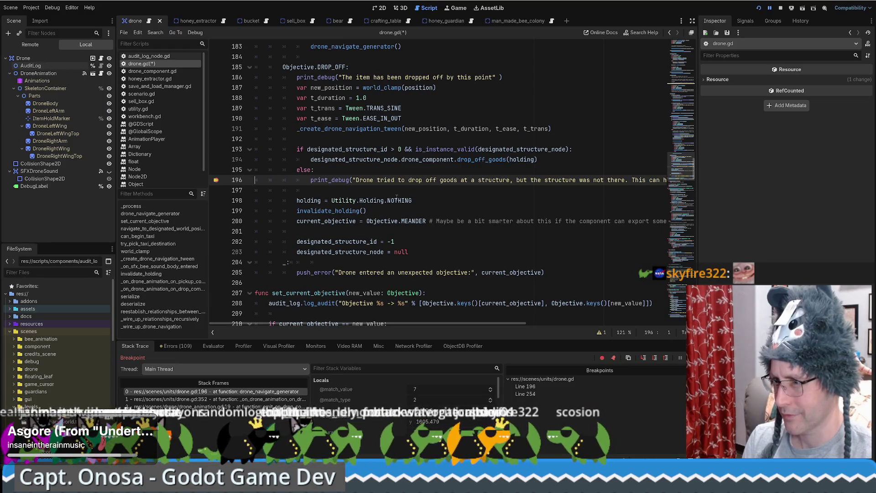
Tint the newly paused drone's Modulate colour cyan in the inspector.
{"action": "left_click", "coordinate": [439, 416]}
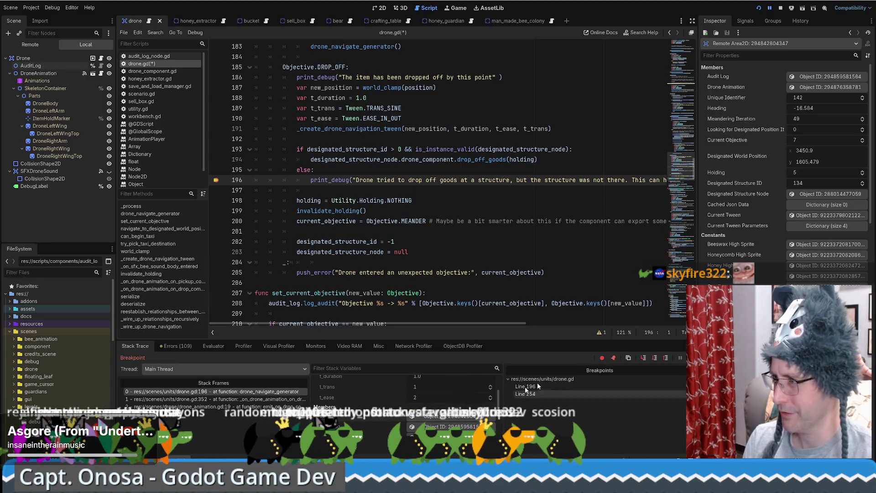
{"action": "left_click", "coordinate": [825, 282]}
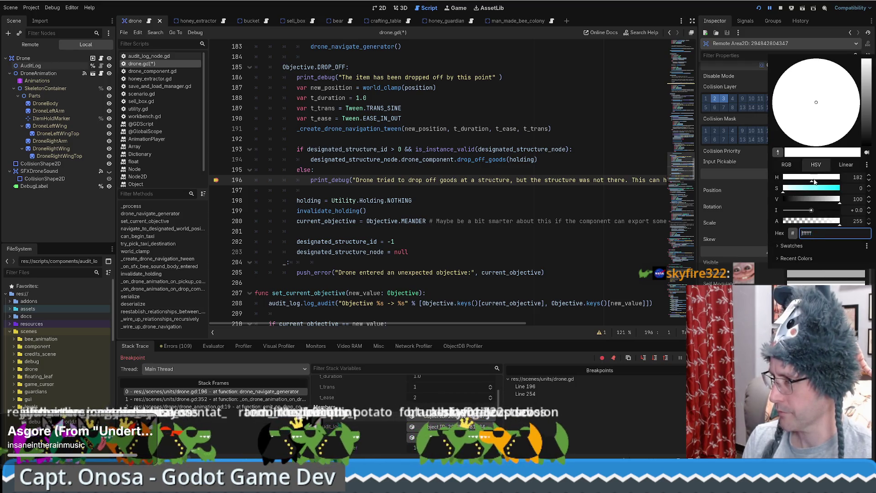
{"action": "left_click", "coordinate": [836, 188]}
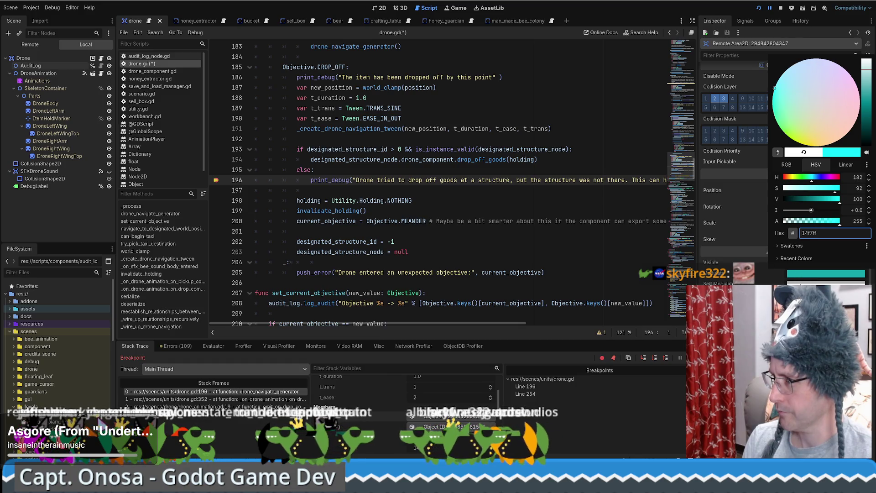
{"action": "left_click", "coordinate": [802, 283]}
{"action": "left_click", "coordinate": [809, 282]}
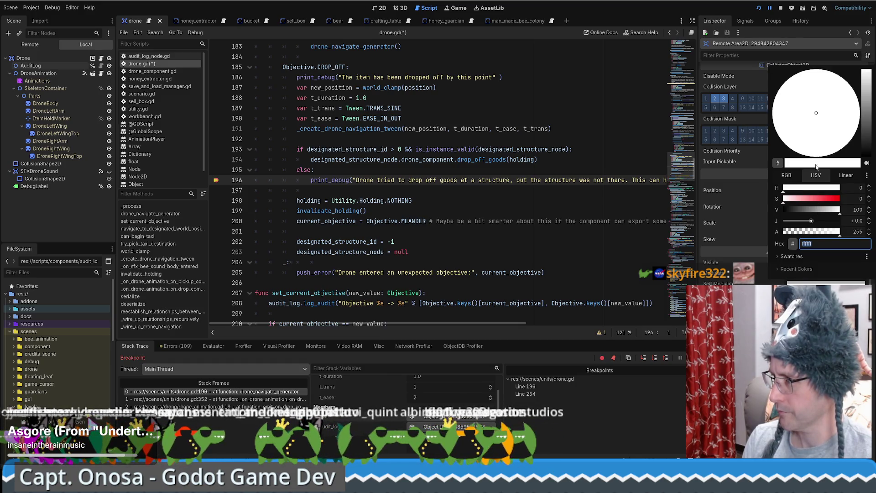
{"action": "left_click", "coordinate": [836, 199]}
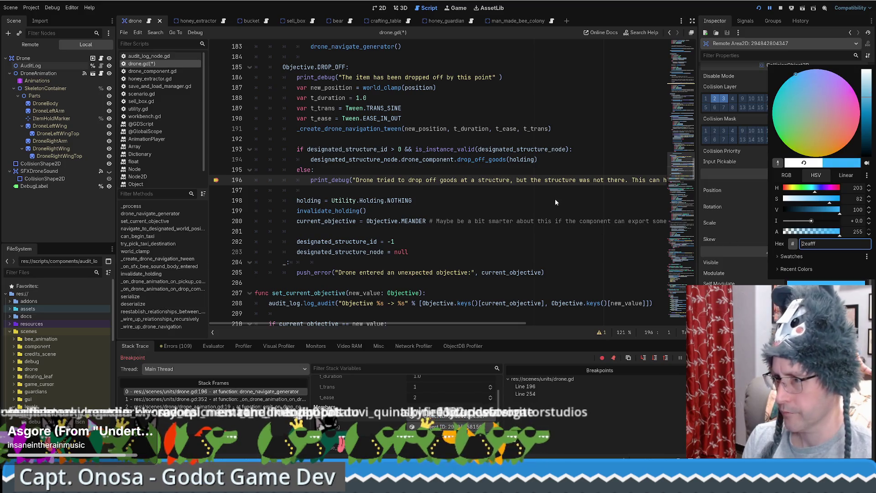
{"action": "left_click", "coordinate": [485, 161]}
{"action": "scroll", "coordinate": [401, 178], "scroll_direction": "up", "scroll_amount": 1}
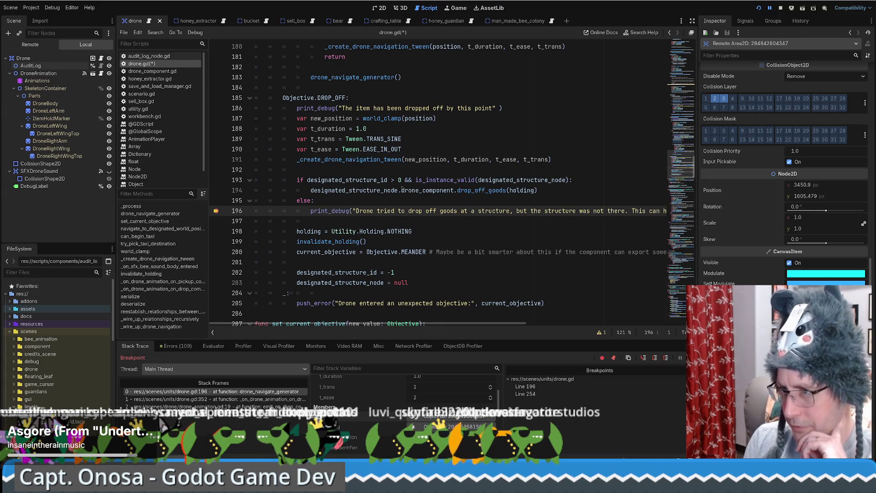
Inspect the paused drone's Designated Structure Node in the remote inspector.
{"action": "mouse_move", "coordinate": [517, 181]}
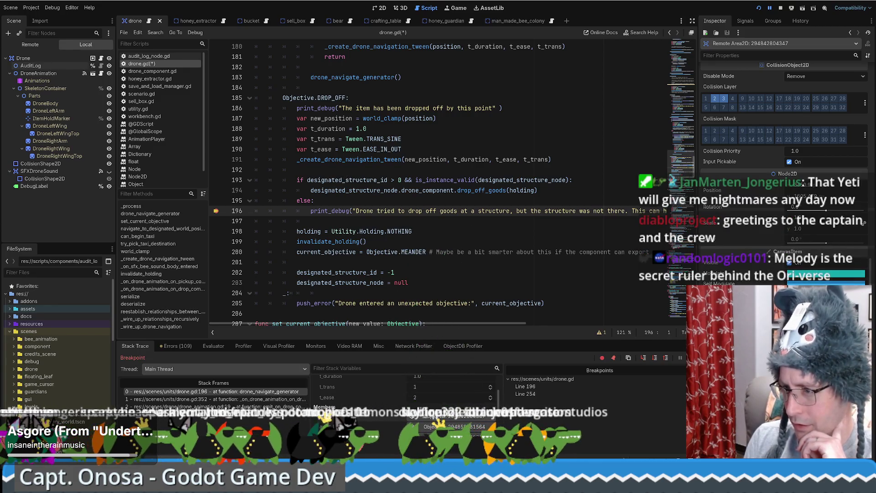
{"action": "scroll", "coordinate": [763, 249], "scroll_direction": "down", "scroll_amount": 10}
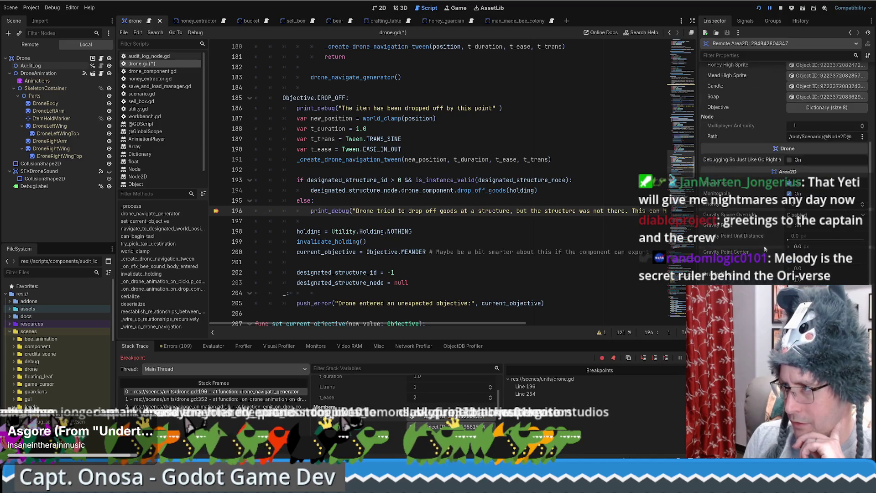
{"action": "scroll", "coordinate": [761, 272], "scroll_direction": "up", "scroll_amount": 5}
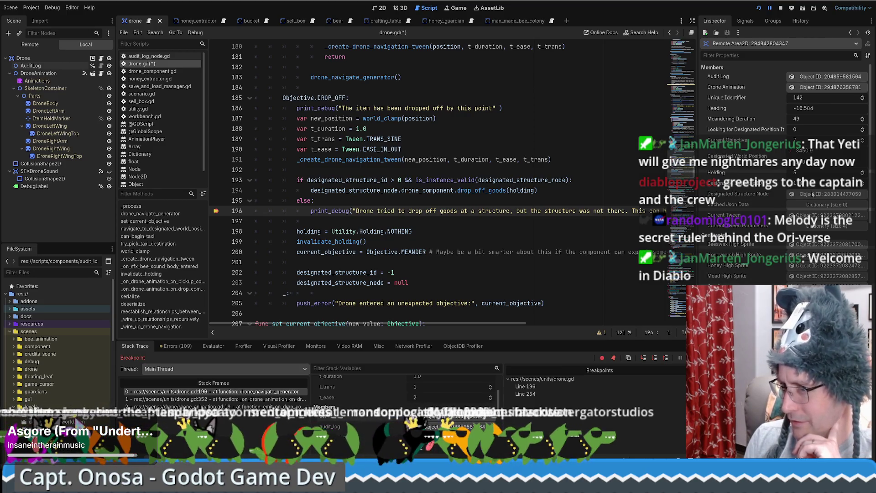
{"action": "left_click", "coordinate": [813, 193]}
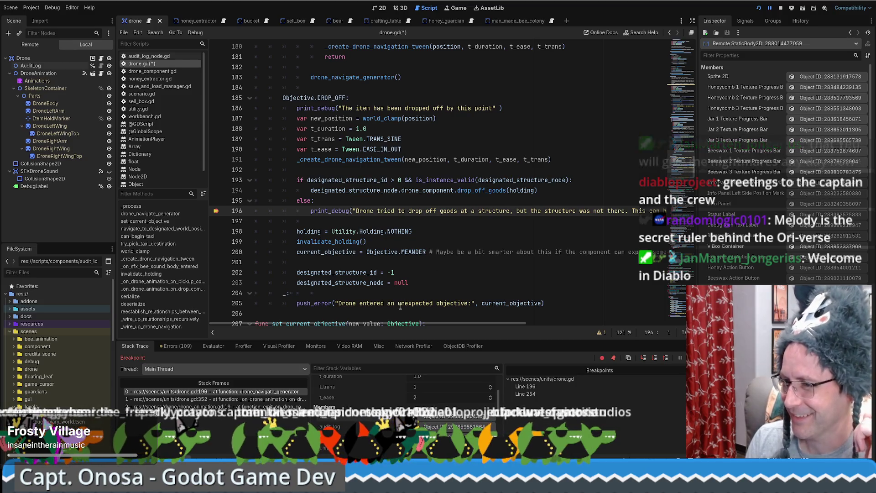
Return to the paused drop-off line 196 of drone.gd via stack frame 0.
{"action": "scroll", "coordinate": [541, 316], "scroll_direction": "right", "scroll_amount": 5}
{"action": "scroll", "coordinate": [434, 297], "scroll_direction": "left", "scroll_amount": 5}
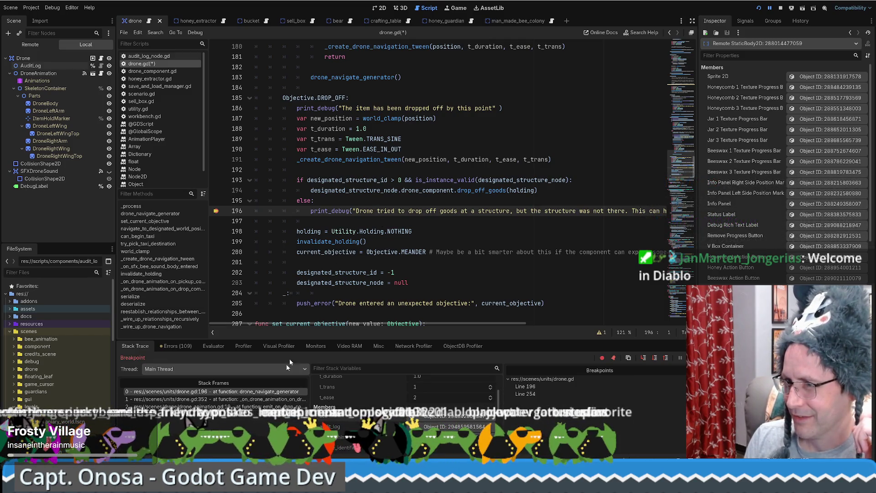
{"action": "left_click", "coordinate": [395, 191]}
{"action": "left_click", "coordinate": [228, 392]}
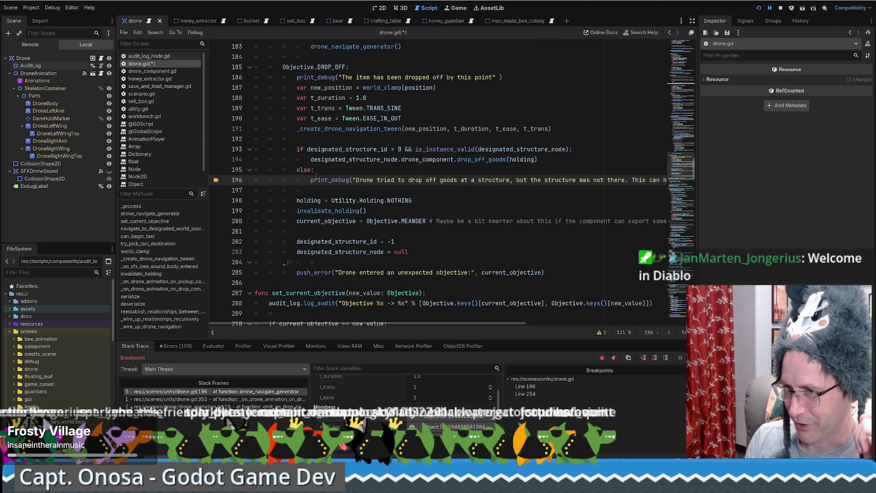
Check designated_structure_id's value and the else-branch print_debug line, then jump to calling frame drone.gd:352.
{"action": "mouse_move", "coordinate": [312, 176]}
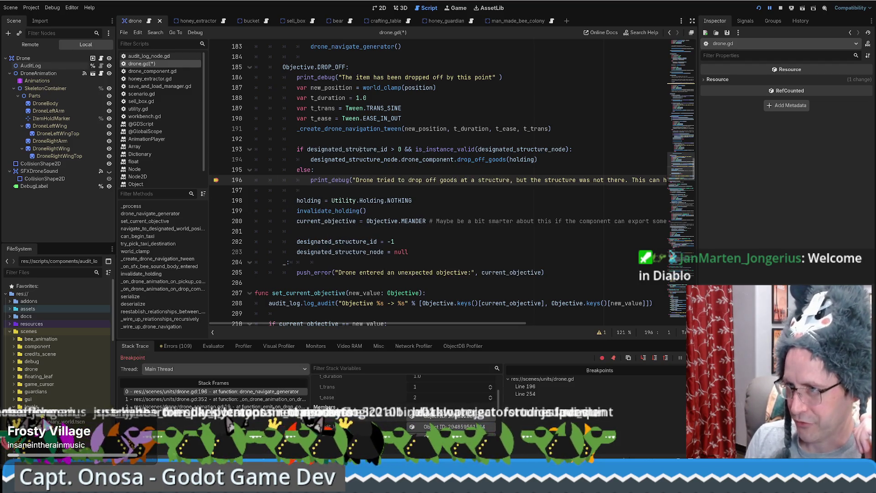
{"action": "mouse_move", "coordinate": [361, 150]}
{"action": "left_click_drag", "start_coordinate": [388, 149], "coordinate": [401, 150]}
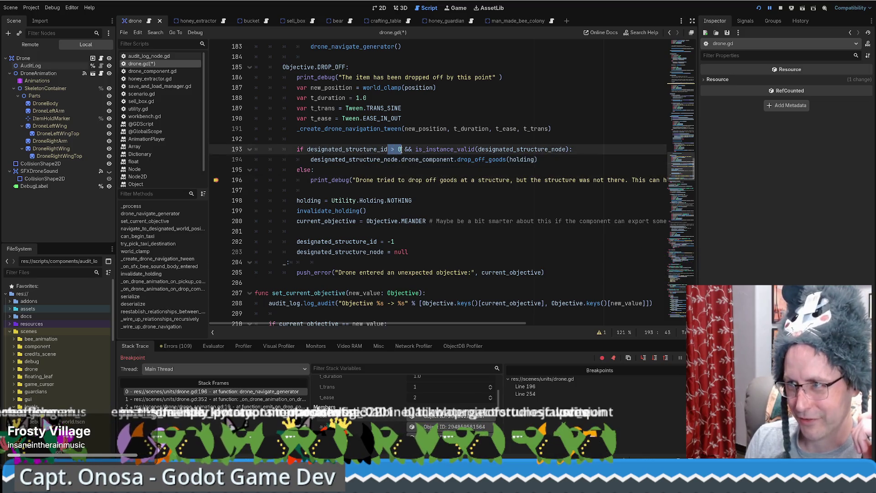
{"action": "left_click", "coordinate": [532, 150]}
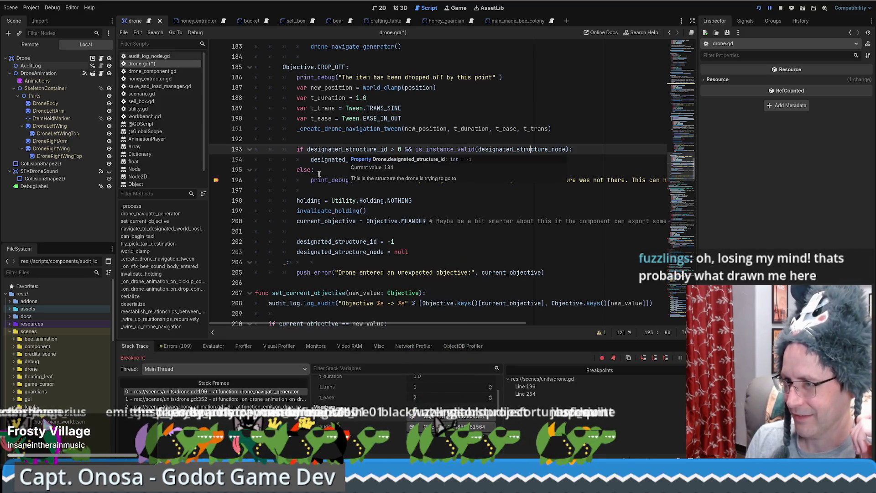
{"action": "left_click_drag", "start_coordinate": [297, 180], "coordinate": [484, 180]}
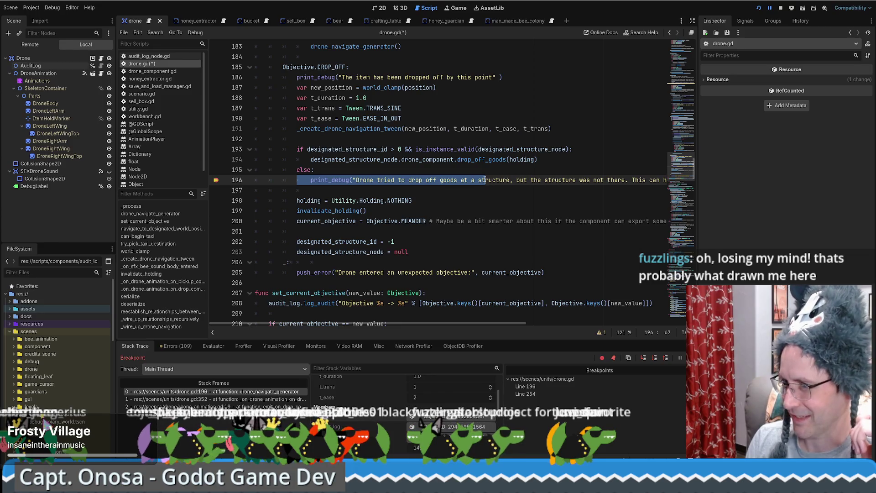
{"action": "left_click", "coordinate": [223, 400]}
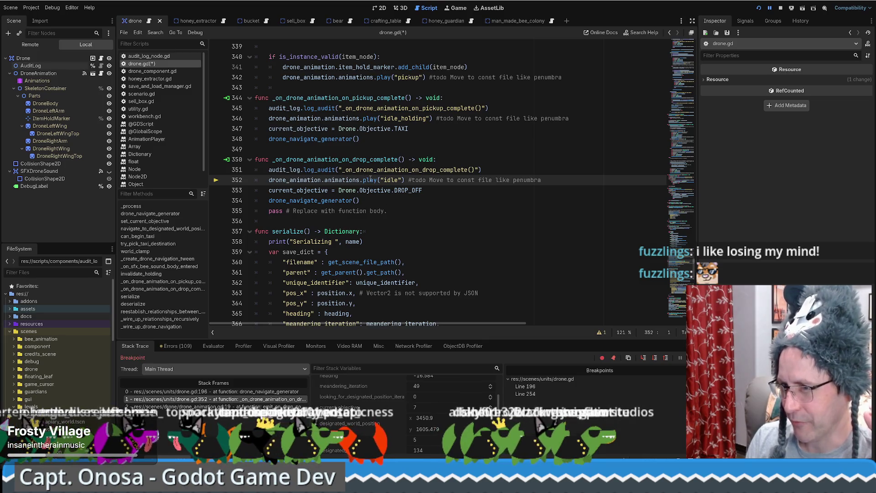
Compare frames 196 and 352, highlighting the drop-complete handler name and line 353's objective assignment.
{"action": "mouse_move", "coordinate": [370, 179]}
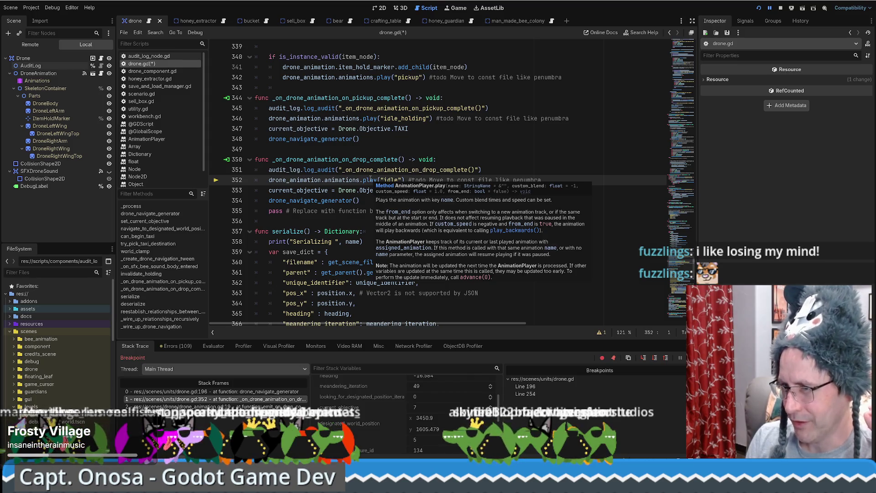
{"action": "left_click", "coordinate": [223, 395]}
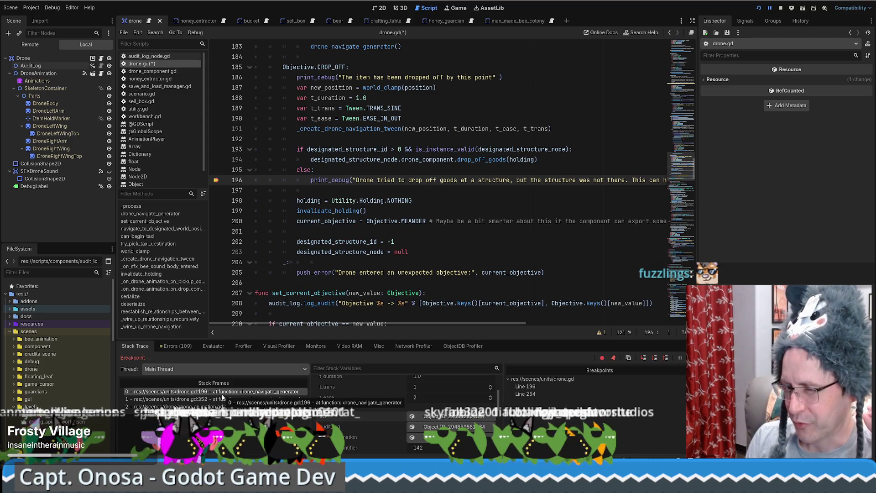
{"action": "left_click", "coordinate": [221, 399]}
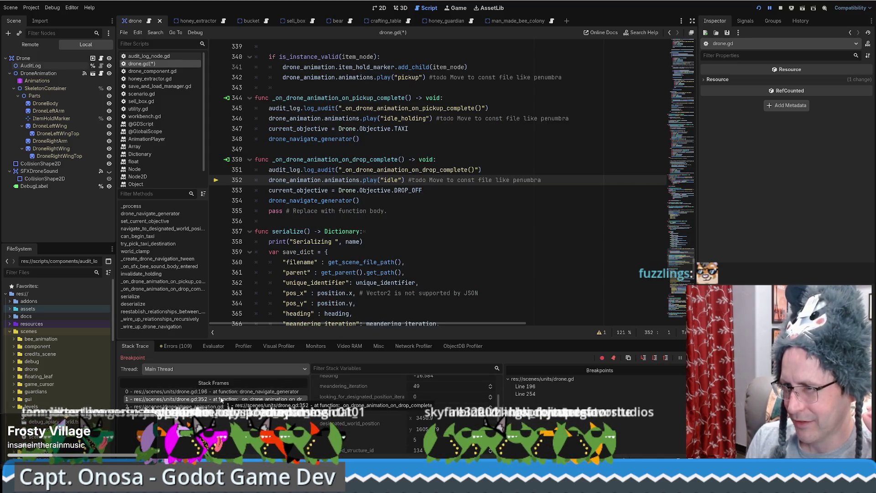
{"action": "mouse_move", "coordinate": [307, 159]}
{"action": "left_mouse_down"}
{"action": "mouse_move", "coordinate": [372, 160]}
{"action": "mouse_move", "coordinate": [386, 180]}
{"action": "left_mouse_up"}
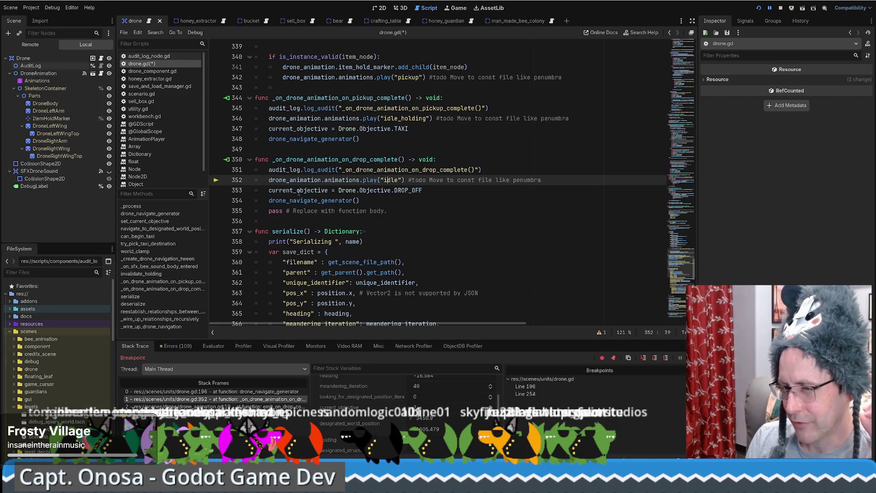
{"action": "left_click_drag", "start_coordinate": [296, 190], "coordinate": [392, 190]}
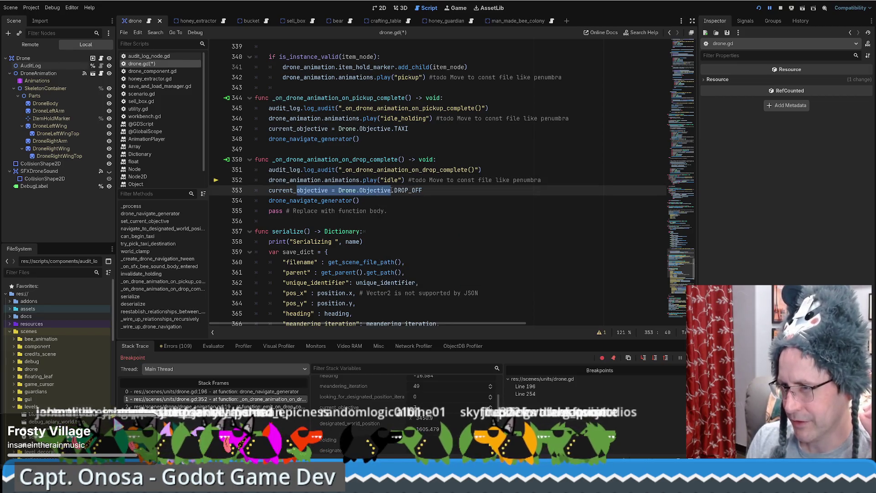
Switch between frames 196 and 352 again, then select the DroneAnimation node in the Scene dock.
{"action": "left_click", "coordinate": [217, 392]}
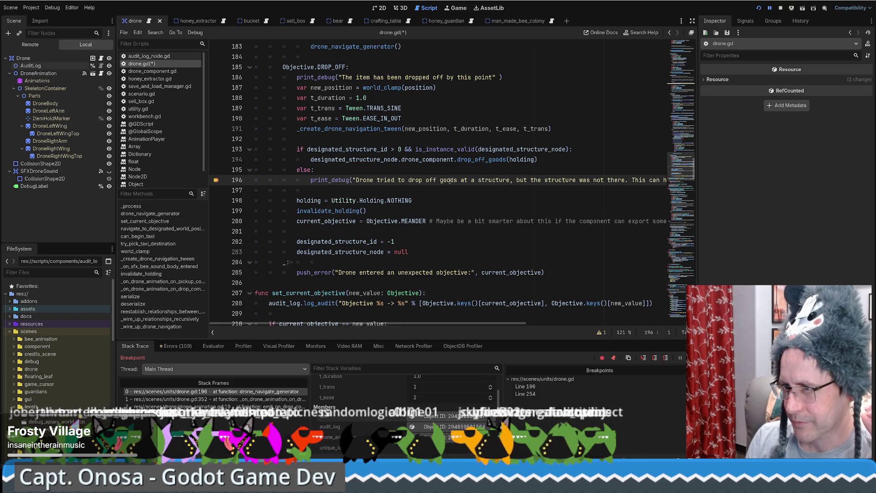
{"action": "left_click", "coordinate": [214, 400]}
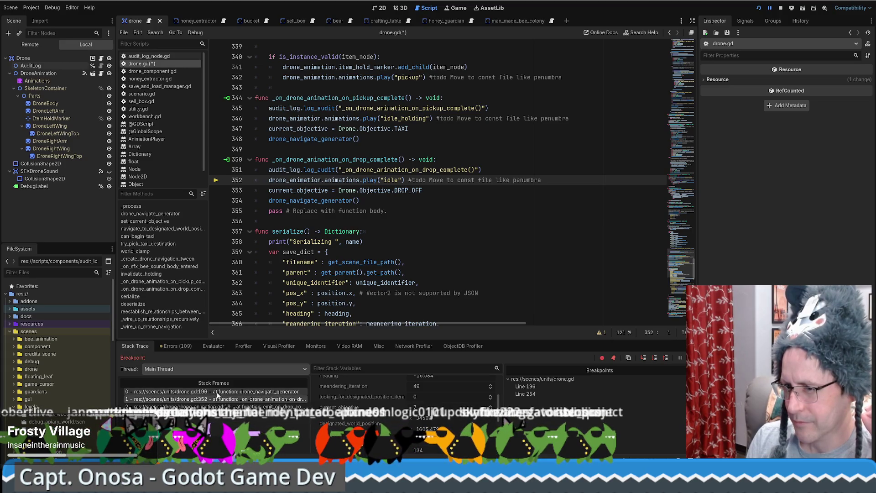
{"action": "left_click", "coordinate": [218, 392]}
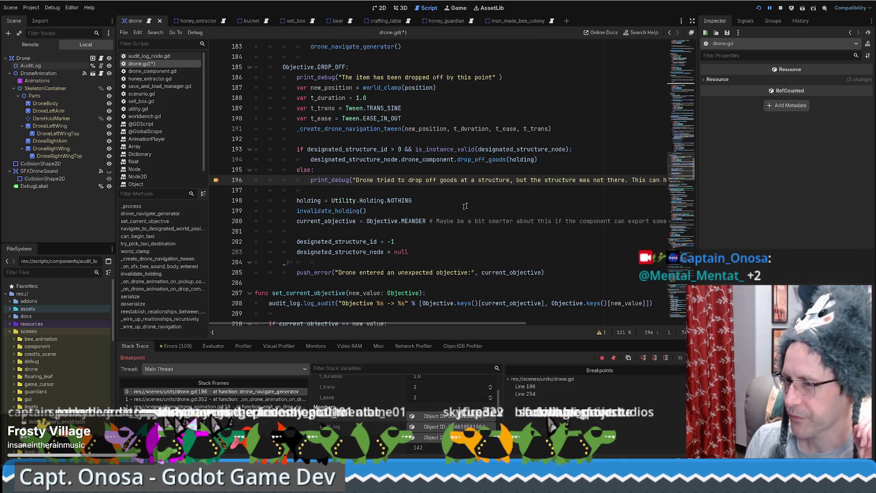
{"action": "left_click", "coordinate": [218, 399]}
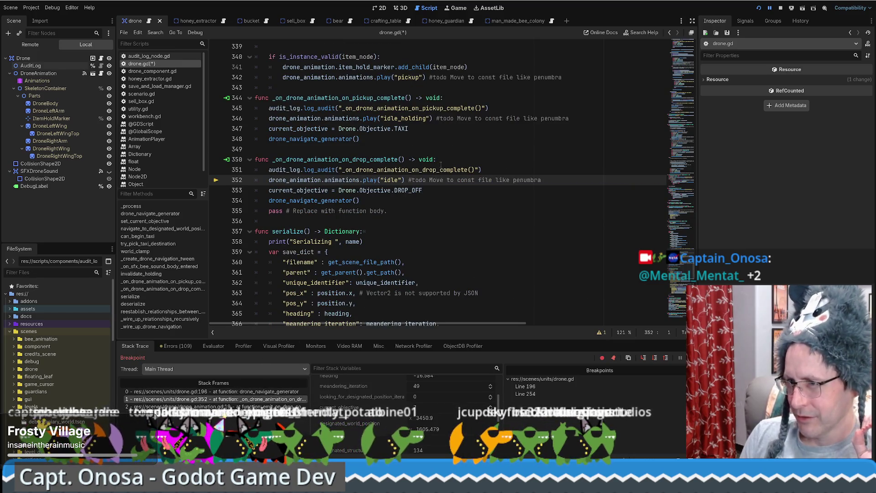
{"action": "left_click", "coordinate": [51, 75]}
Open the DroneAnimation scene, select its Animations player and load the 'idle' animation.
{"action": "left_click", "coordinate": [102, 74]}
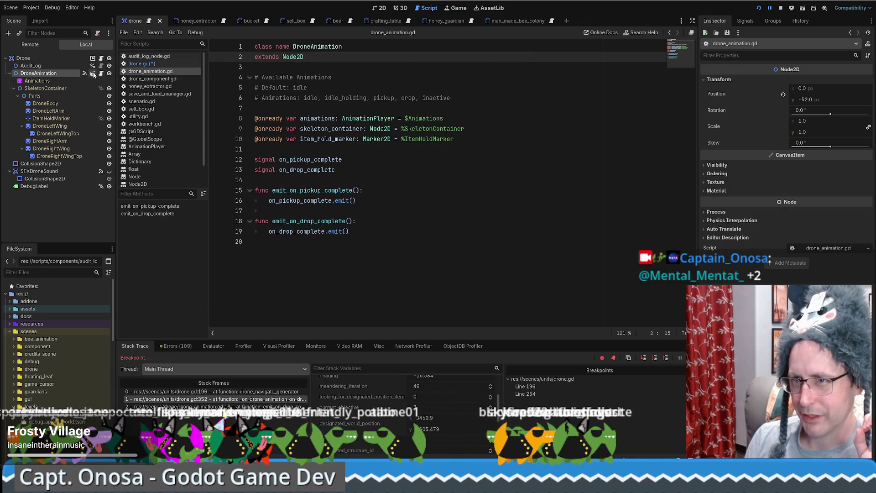
{"action": "left_click", "coordinate": [93, 73]}
{"action": "left_click", "coordinate": [54, 63]}
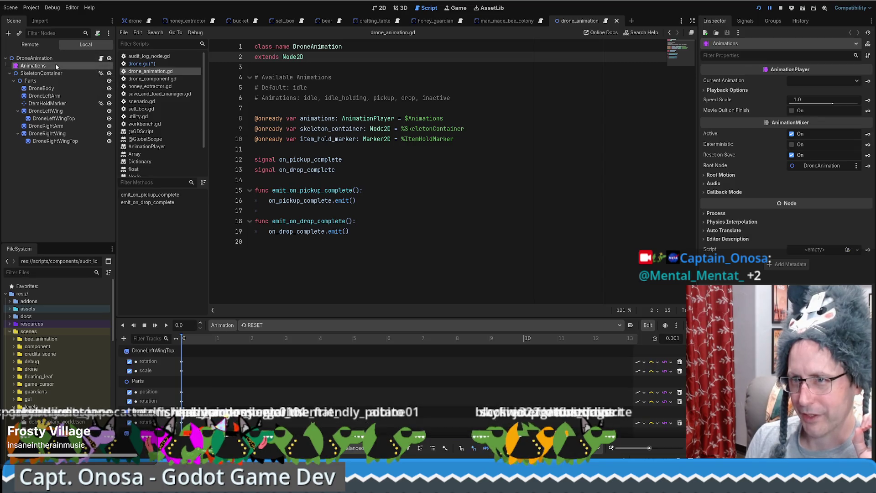
{"action": "left_click", "coordinate": [273, 326]}
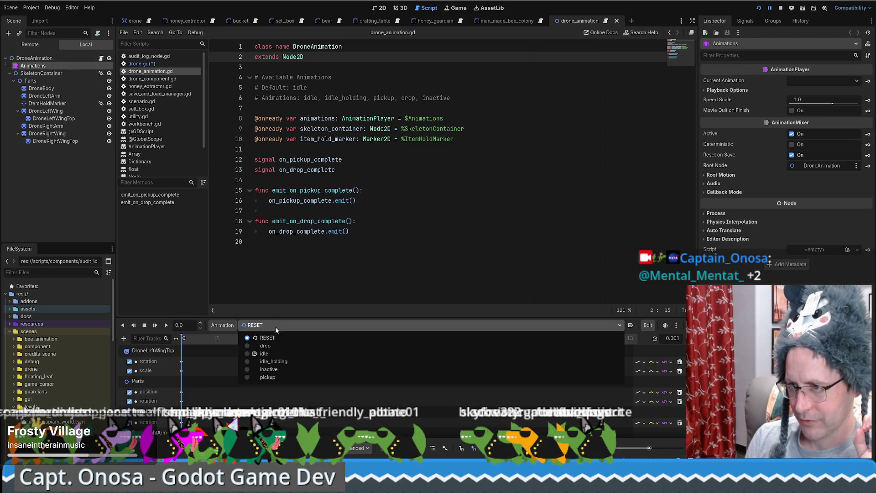
{"action": "left_click", "coordinate": [275, 354]}
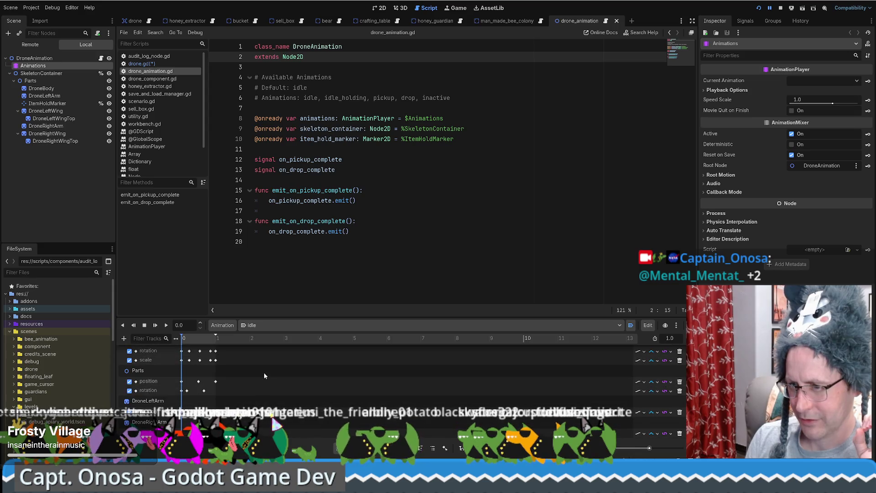
{"action": "scroll", "coordinate": [262, 377], "scroll_direction": "up", "scroll_amount": 3}
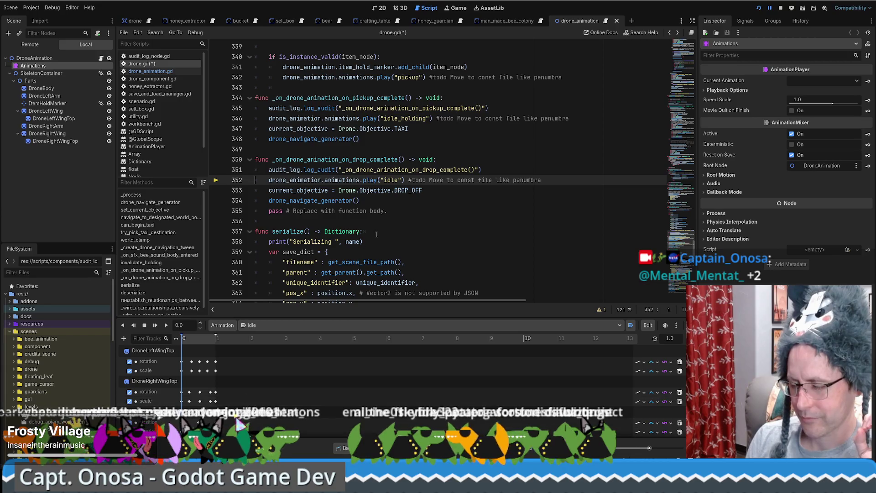
Return to paused line 196 and inspect the remote drone object's members.
{"action": "key", "text": "F12"}
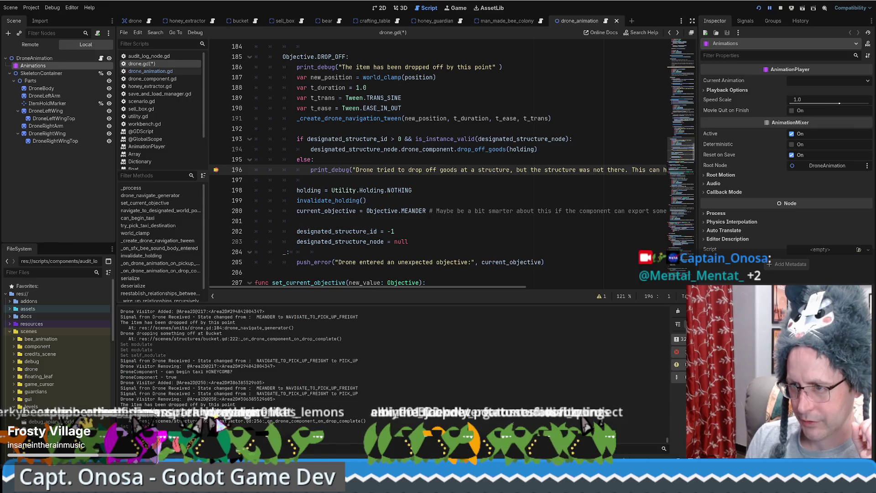
{"action": "left_click", "coordinate": [181, 392]}
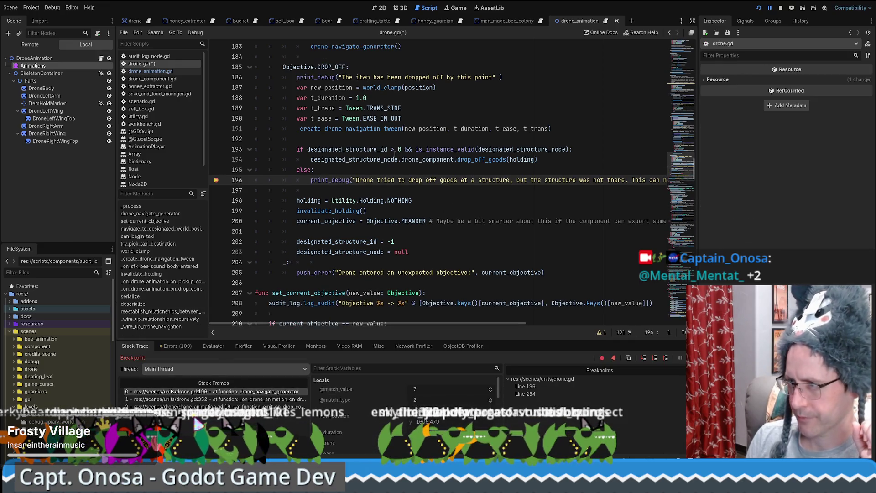
{"action": "scroll", "coordinate": [371, 411], "scroll_direction": "down", "scroll_amount": 2}
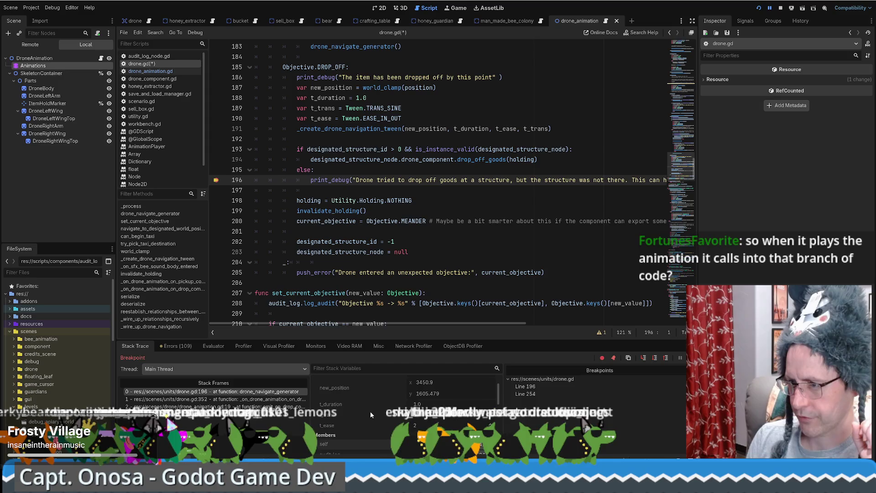
{"action": "left_click", "coordinate": [448, 444]}
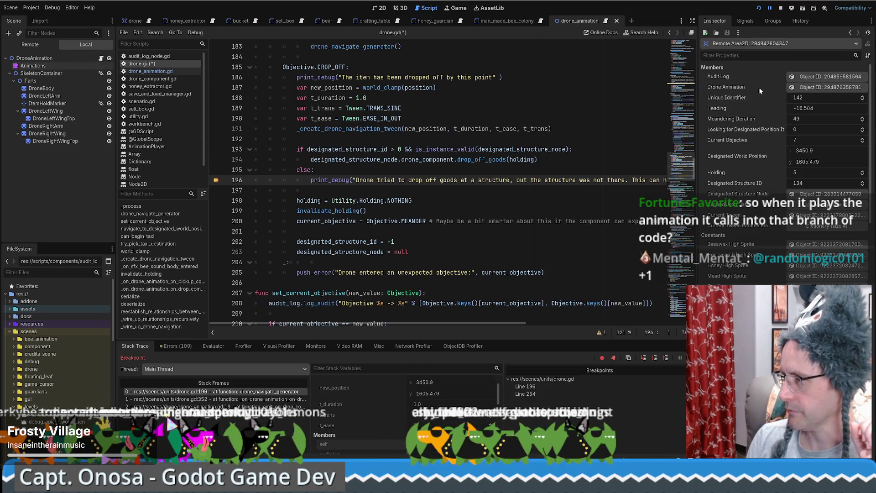
Expand the drone's Audit Log entries 0 and 1, widen the Inspector, and show entry 1's stack frames 0–2.
{"action": "left_click", "coordinate": [818, 76]}
{"action": "left_click", "coordinate": [818, 76]}
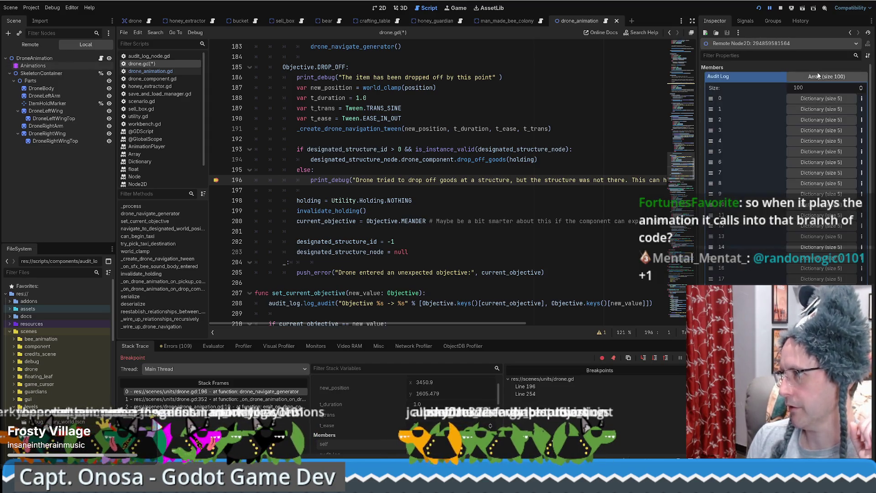
{"action": "left_click", "coordinate": [820, 99]}
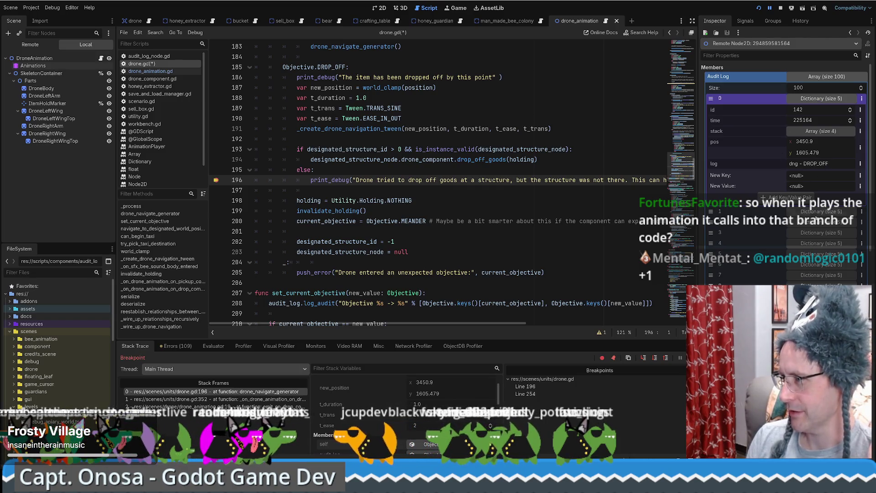
{"action": "left_click", "coordinate": [822, 211]}
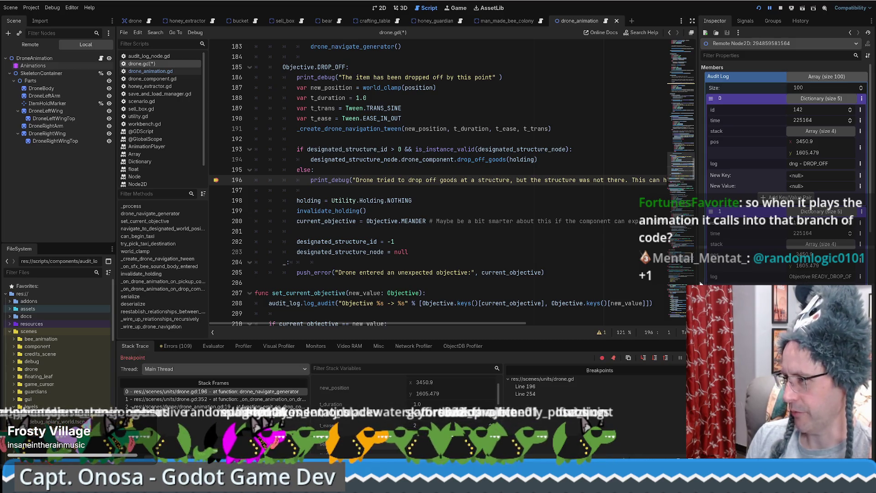
{"action": "mouse_move", "coordinate": [699, 281]}
{"action": "left_mouse_down"}
{"action": "mouse_move", "coordinate": [525, 282]}
{"action": "mouse_move", "coordinate": [608, 283]}
{"action": "left_mouse_up"}
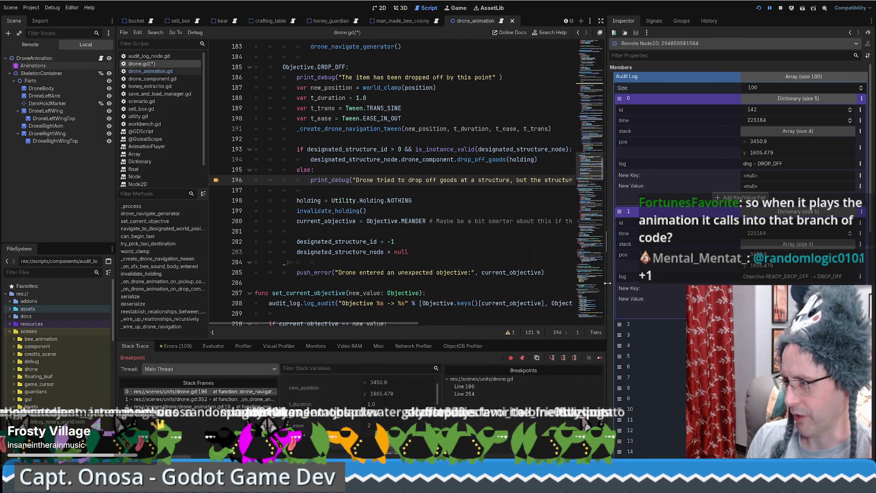
{"action": "left_click", "coordinate": [806, 245]}
{"action": "left_click", "coordinate": [797, 266]}
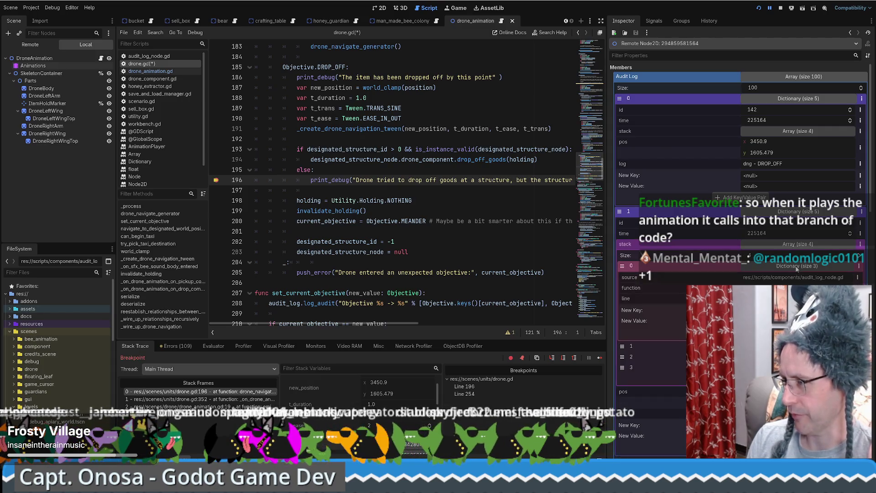
{"action": "left_click", "coordinate": [797, 267]}
{"action": "left_click", "coordinate": [797, 277]}
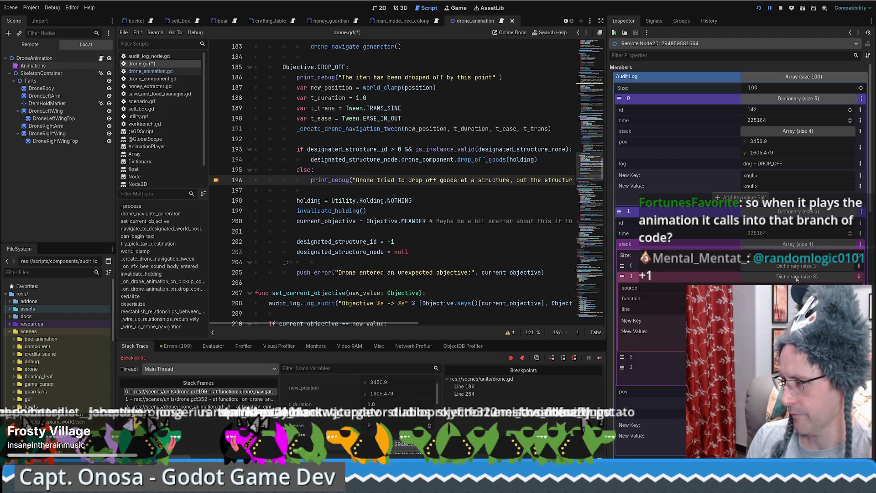
{"action": "left_click", "coordinate": [797, 276]}
{"action": "left_click", "coordinate": [796, 287]}
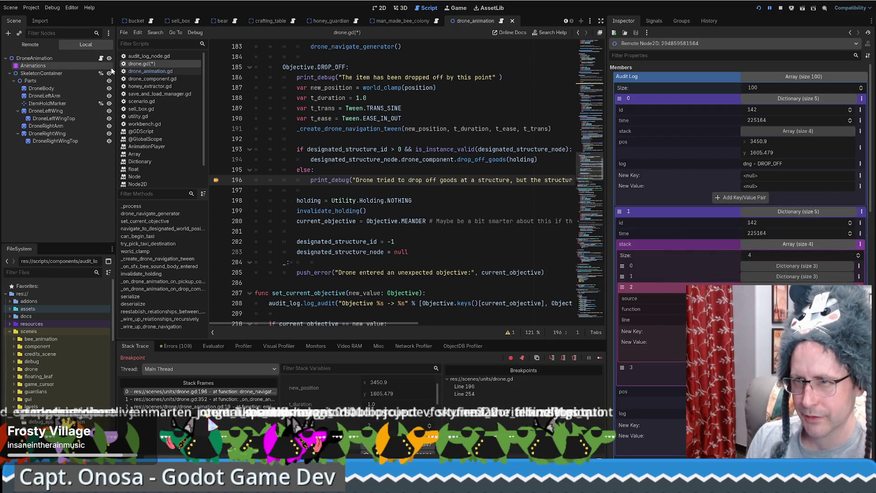
Check the DroneAnimation script, then re-expand the second audit entry's stack to frame 2 (drone.gd line 351).
{"action": "left_click", "coordinate": [81, 58]}
{"action": "left_click", "coordinate": [101, 58]}
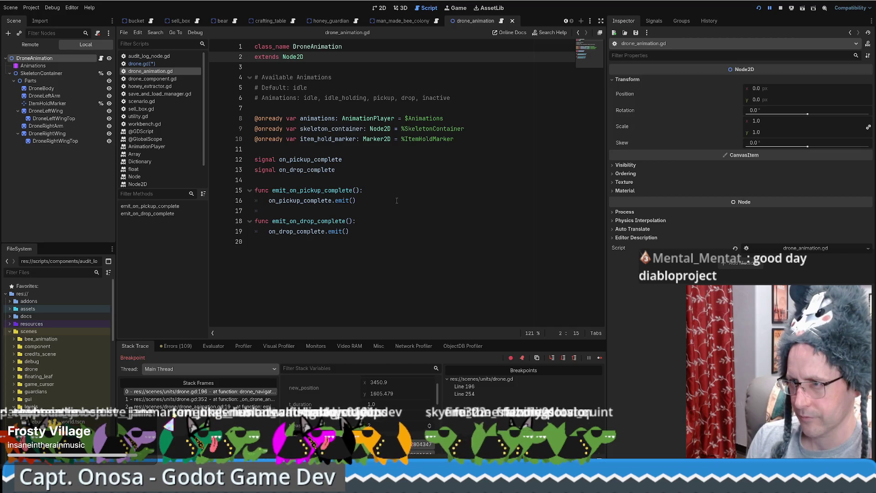
{"action": "left_click", "coordinate": [142, 63]}
{"action": "mouse_move", "coordinate": [369, 151]}
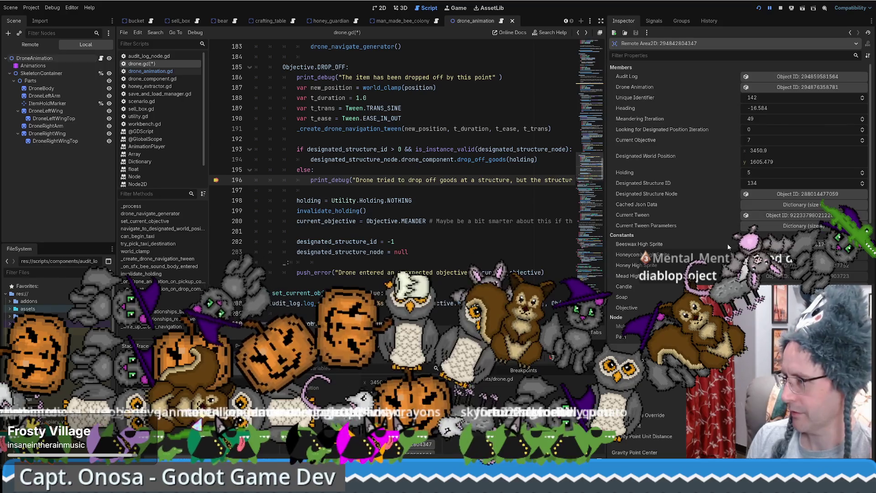
{"action": "left_click", "coordinate": [796, 76]}
{"action": "left_click", "coordinate": [804, 76]}
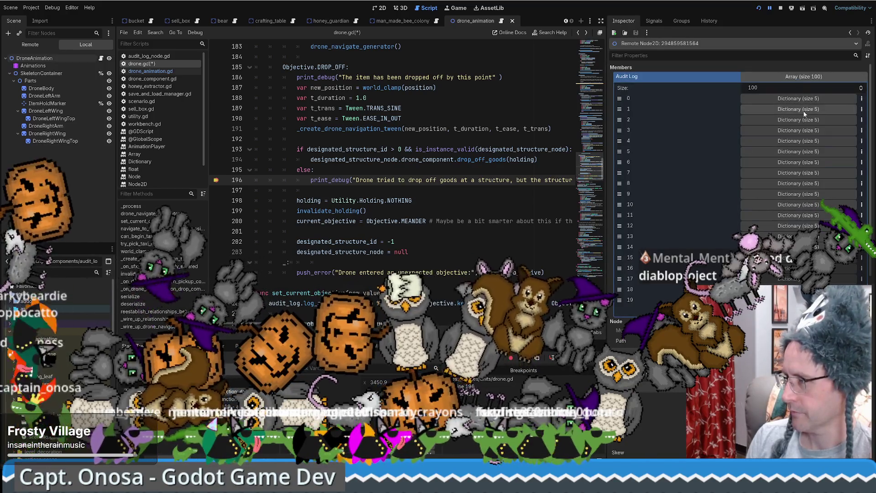
{"action": "left_click", "coordinate": [799, 109]}
{"action": "left_click", "coordinate": [799, 141]}
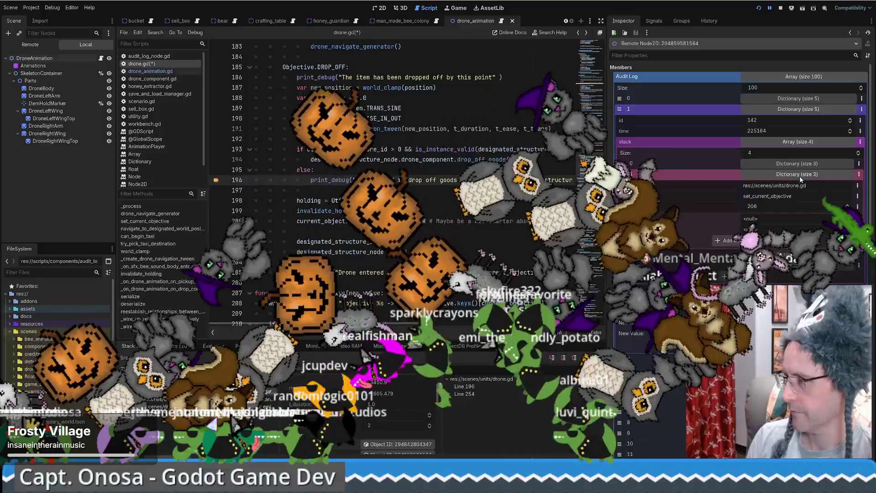
{"action": "left_click", "coordinate": [799, 185]}
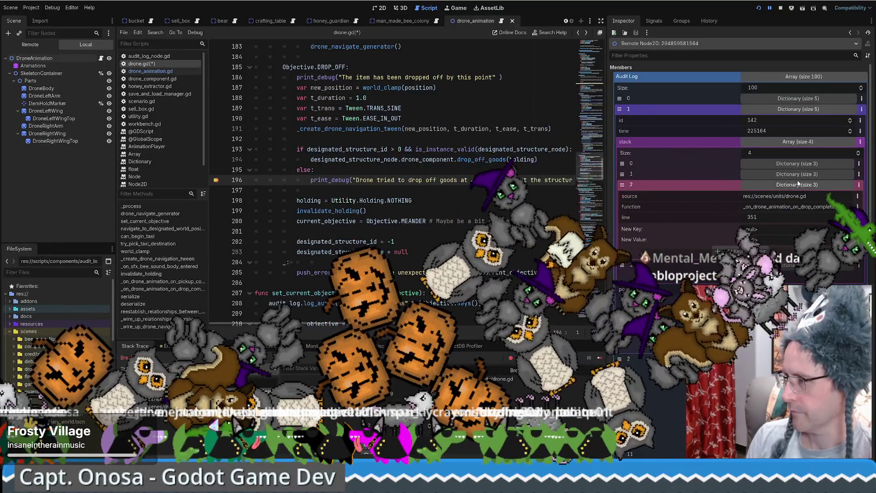
Scroll to _on_drone_animation_on_drop_complete, select its name and line 352's play call, and expand audit entry 0.
{"action": "left_click_drag", "start_coordinate": [601, 169], "coordinate": [603, 247]}
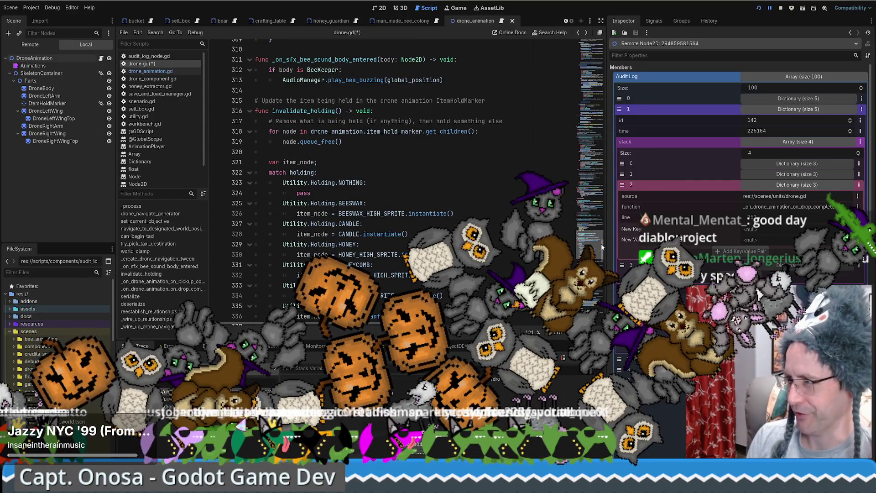
{"action": "left_click_drag", "start_coordinate": [602, 247], "coordinate": [603, 261]}
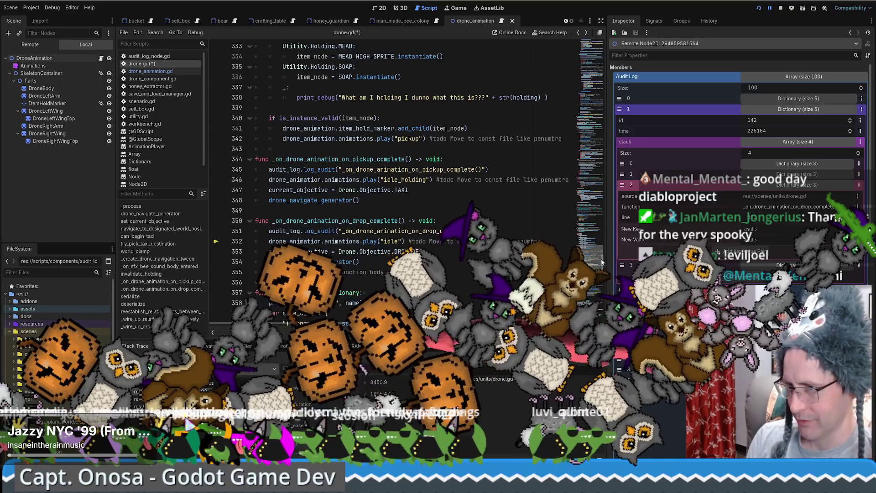
{"action": "scroll", "coordinate": [516, 242], "scroll_direction": "up", "scroll_amount": 2}
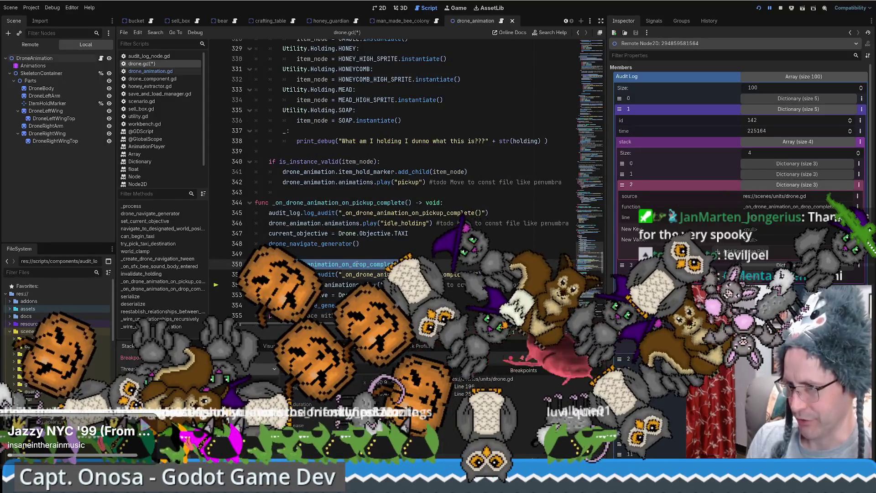
{"action": "double_click", "coordinate": [347, 265]}
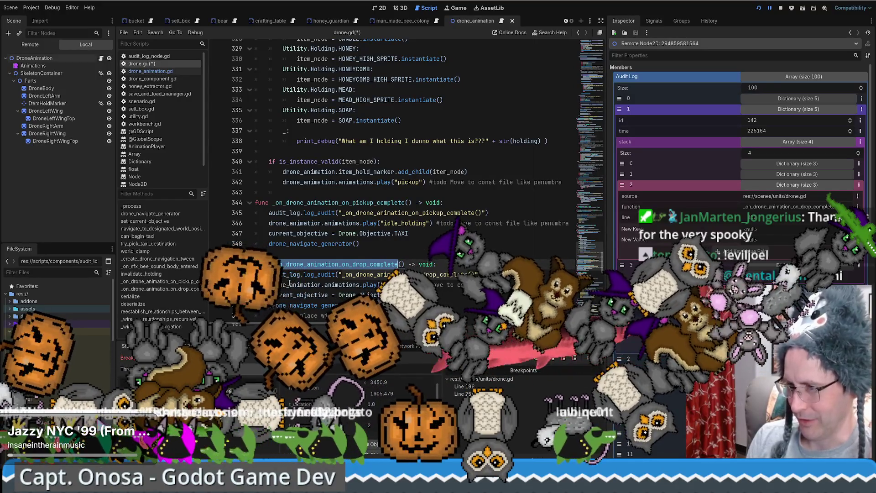
{"action": "scroll", "coordinate": [390, 272], "scroll_direction": "down", "scroll_amount": 2}
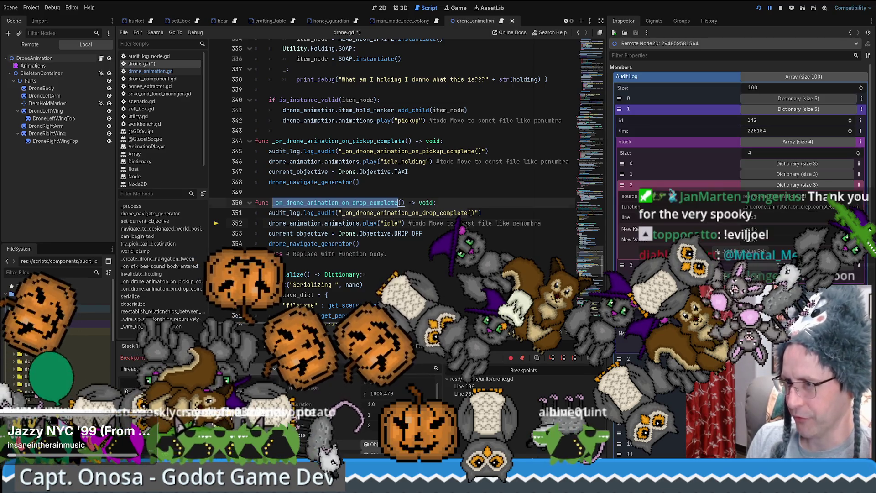
{"action": "left_click_drag", "start_coordinate": [342, 224], "coordinate": [385, 223]}
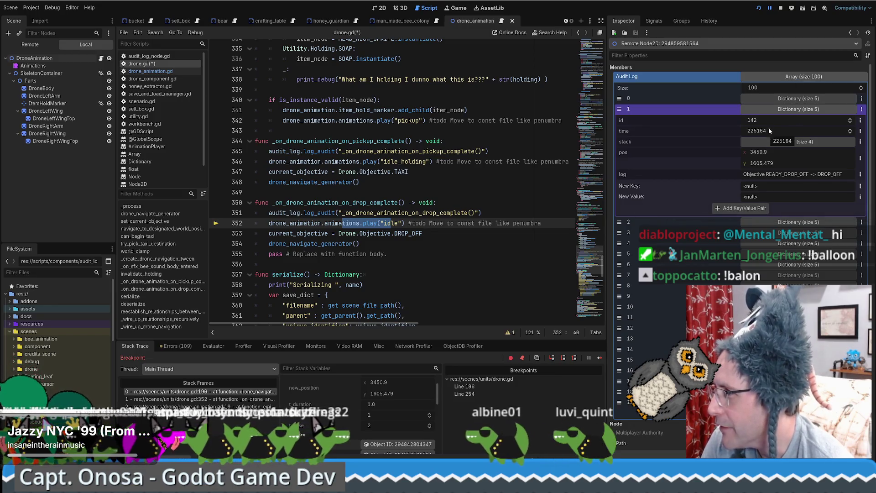
{"action": "left_click", "coordinate": [789, 100]}
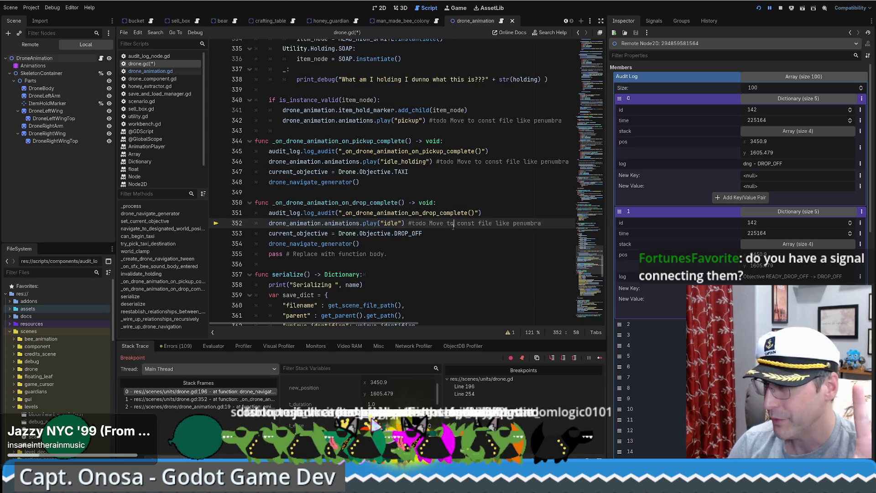
Select line 352's idle play call, scroll drone.gd to line 40, and expand entry 0's stack frame 1 (line 51).
{"action": "left_click", "coordinate": [276, 223]}
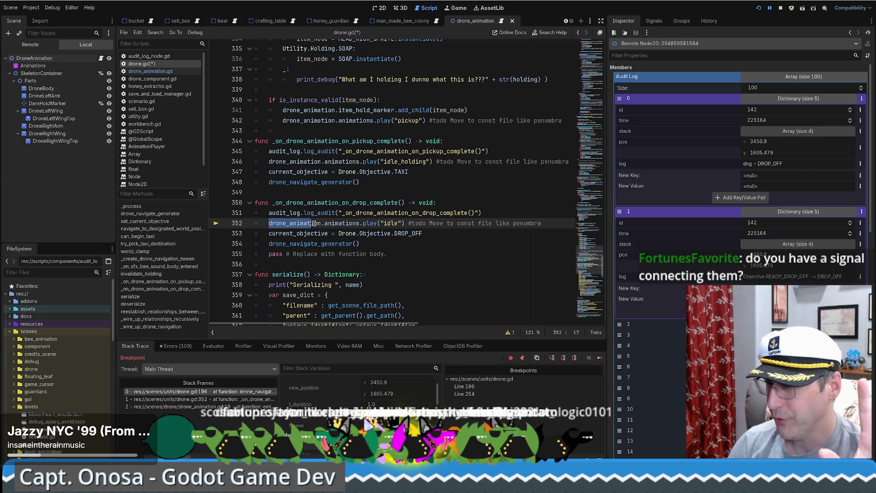
{"action": "left_click_drag", "start_coordinate": [326, 223], "coordinate": [405, 223]}
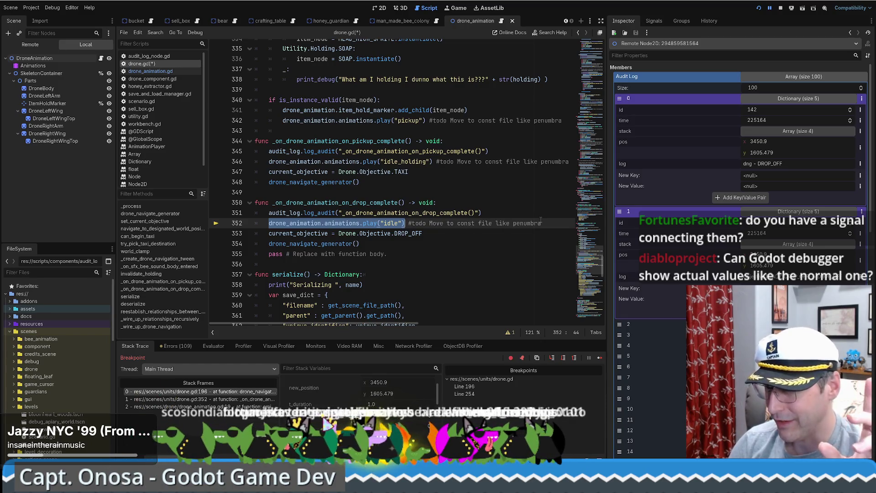
{"action": "left_click_drag", "start_coordinate": [594, 257], "coordinate": [601, 245]}
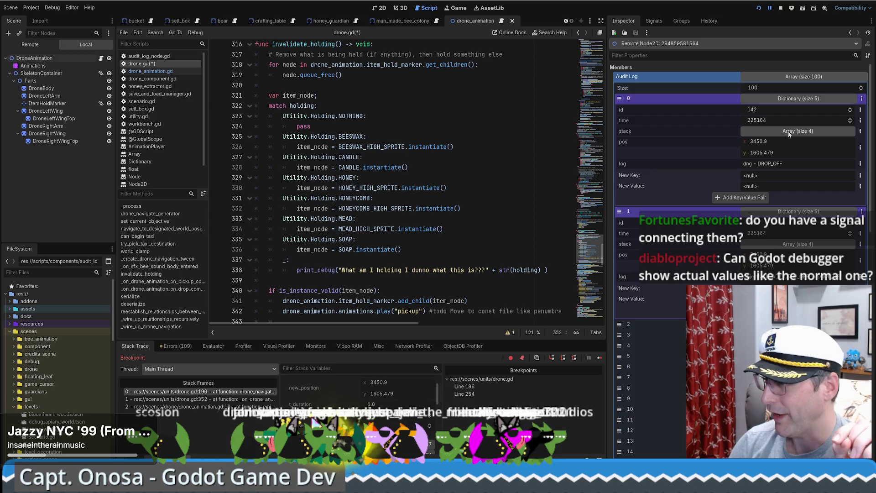
{"action": "mouse_move", "coordinate": [596, 260]}
{"action": "left_mouse_down"}
{"action": "mouse_move", "coordinate": [614, 212]}
{"action": "mouse_move", "coordinate": [613, 236]}
{"action": "left_mouse_up"}
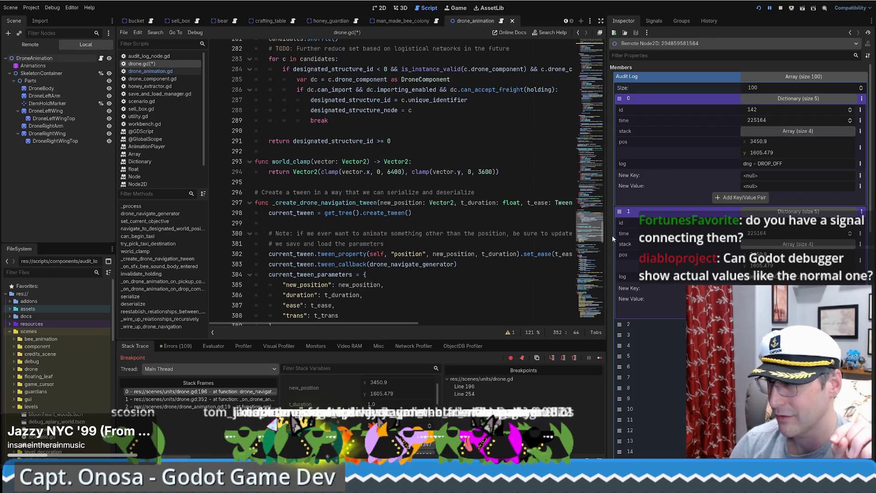
{"action": "left_click", "coordinate": [798, 132]}
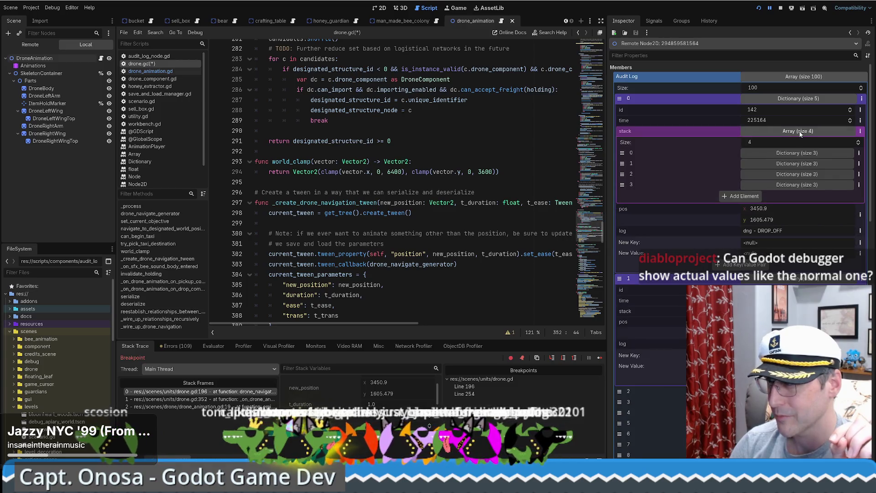
{"action": "left_click", "coordinate": [802, 164]}
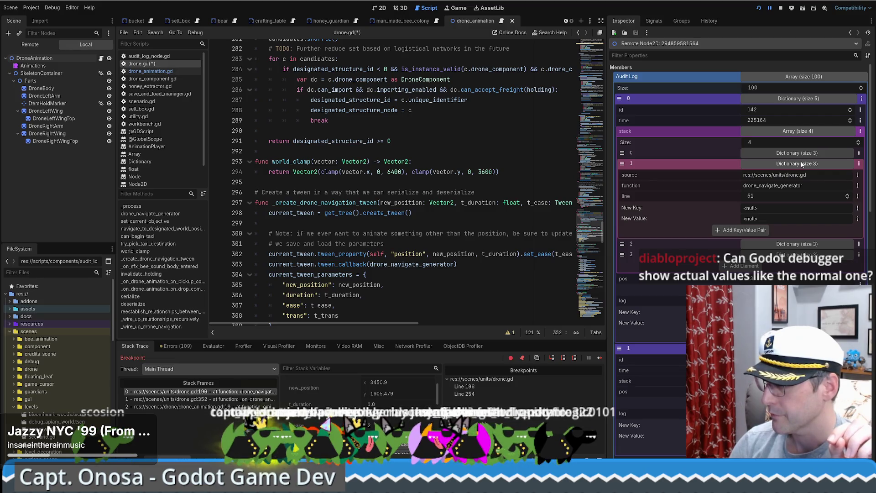
{"action": "left_click_drag", "start_coordinate": [605, 227], "coordinate": [609, 69]}
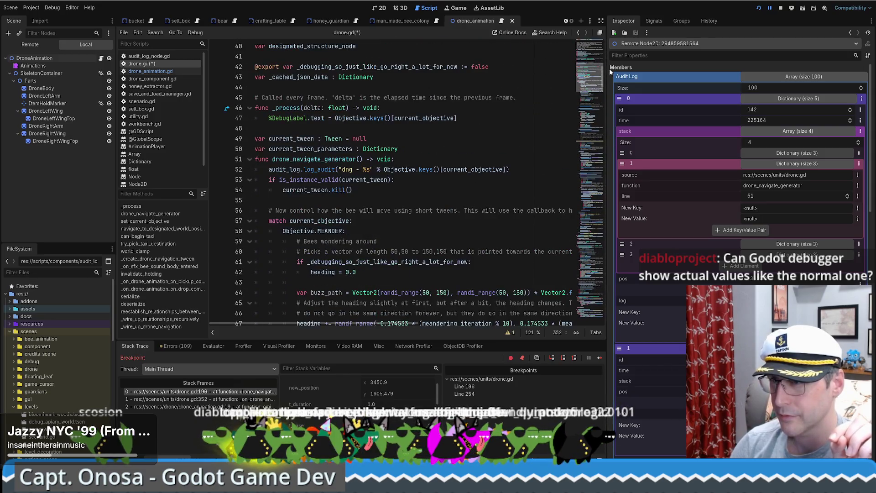
Expand and collapse the first audit entry's stack frames 0–3, then reopen the entry.
{"action": "left_click", "coordinate": [788, 154]}
{"action": "left_click", "coordinate": [788, 153]}
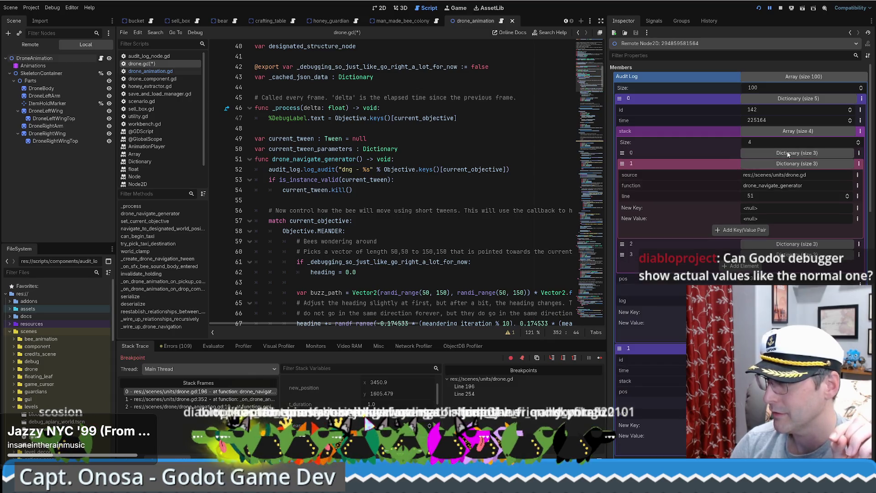
{"action": "left_click", "coordinate": [792, 164]}
{"action": "left_click", "coordinate": [793, 174]}
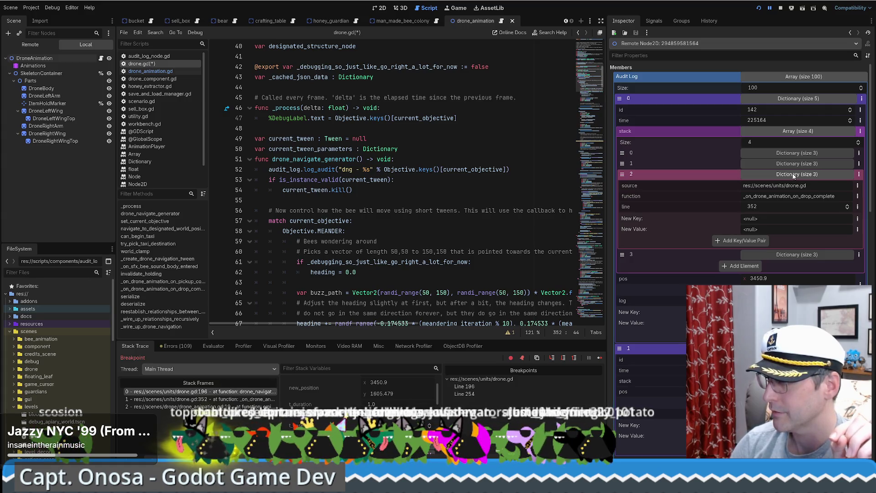
{"action": "left_click", "coordinate": [793, 175]}
{"action": "left_click", "coordinate": [792, 185]}
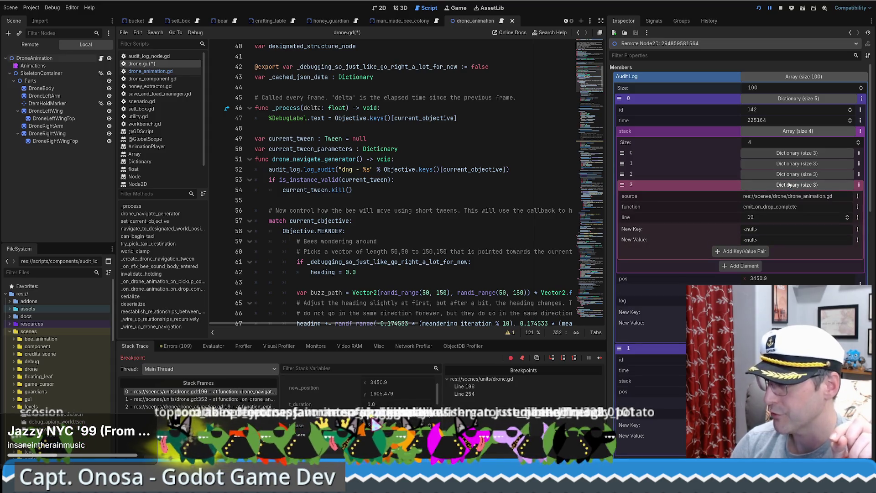
{"action": "left_click", "coordinate": [789, 184]}
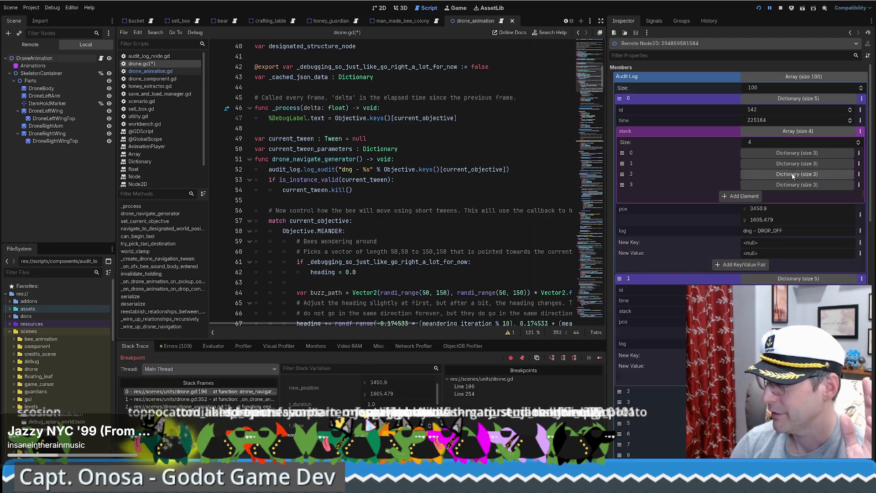
{"action": "left_click", "coordinate": [794, 174]}
{"action": "left_click", "coordinate": [794, 174]}
{"action": "left_click", "coordinate": [795, 163]}
{"action": "left_click", "coordinate": [795, 164]}
{"action": "left_click", "coordinate": [797, 153]}
{"action": "left_click", "coordinate": [797, 155]}
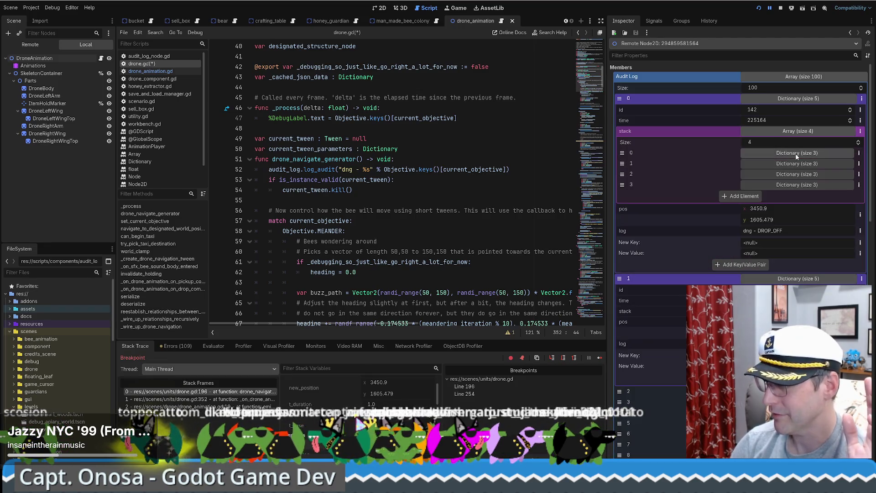
{"action": "left_click", "coordinate": [793, 99]}
{"action": "left_click", "coordinate": [793, 98]}
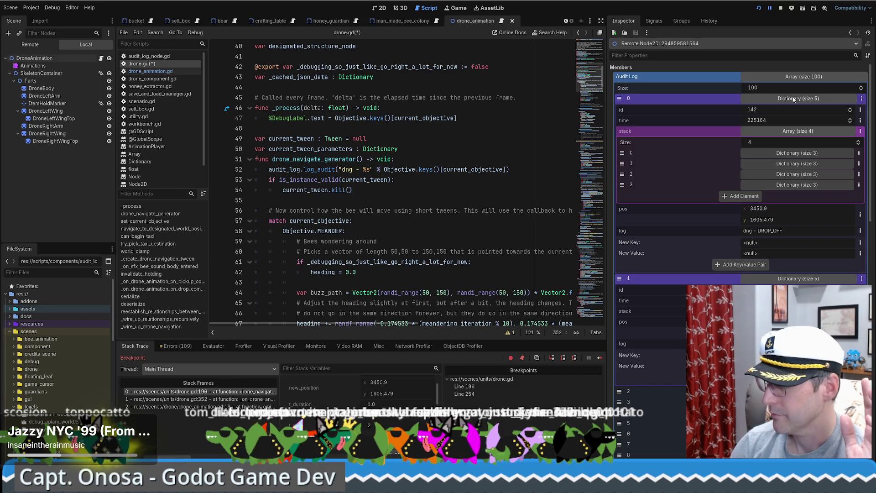
Select the audit log call on line 52 and expand stack elements down to element 2, the drop-complete handler.
{"action": "left_click", "coordinate": [808, 163]}
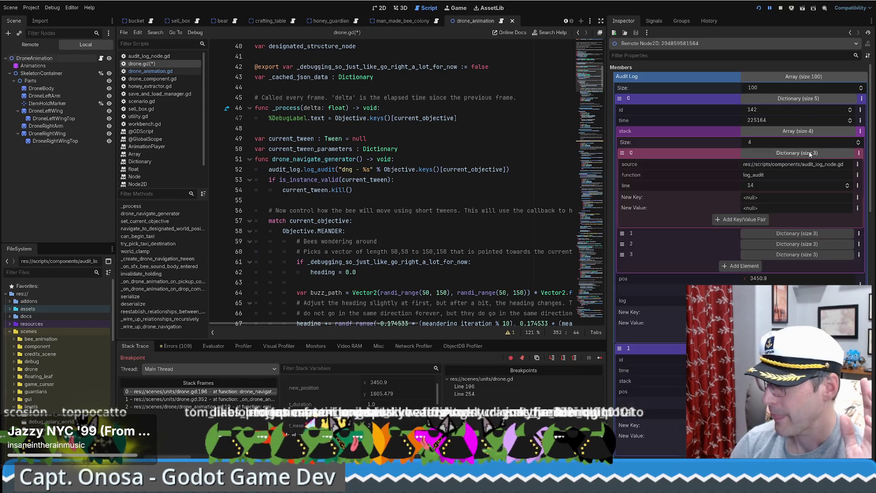
{"action": "left_click", "coordinate": [809, 163]}
{"action": "left_click", "coordinate": [809, 164]}
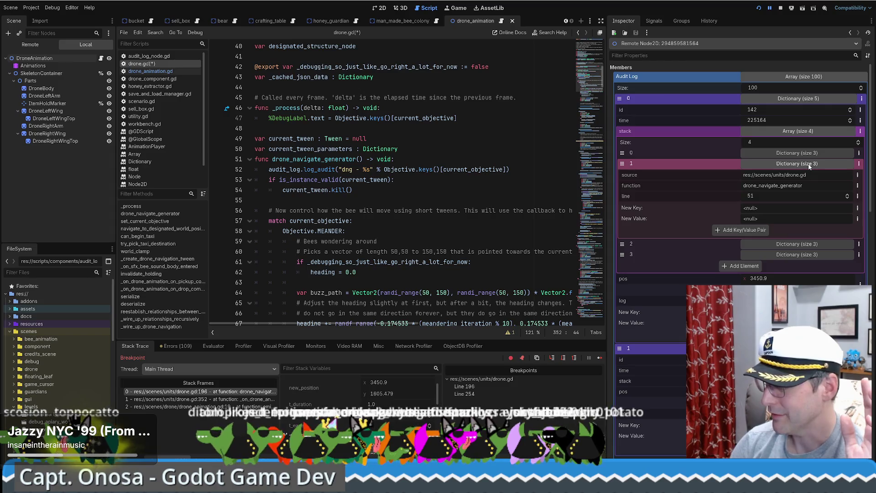
{"action": "left_click", "coordinate": [810, 164]}
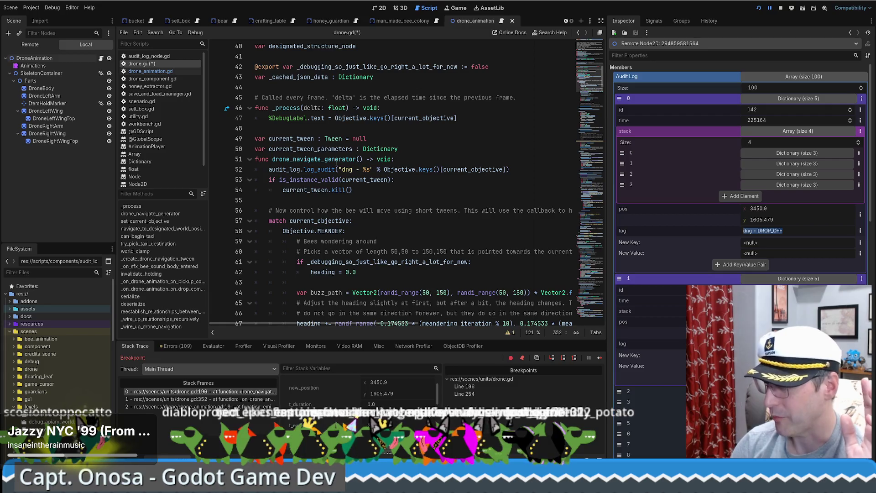
{"action": "left_click_drag", "start_coordinate": [280, 169], "coordinate": [543, 169]}
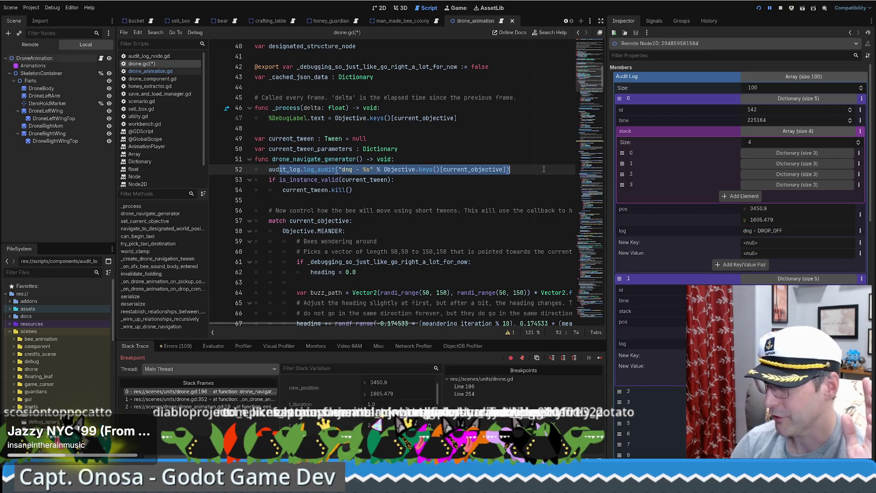
{"action": "left_click", "coordinate": [810, 187]}
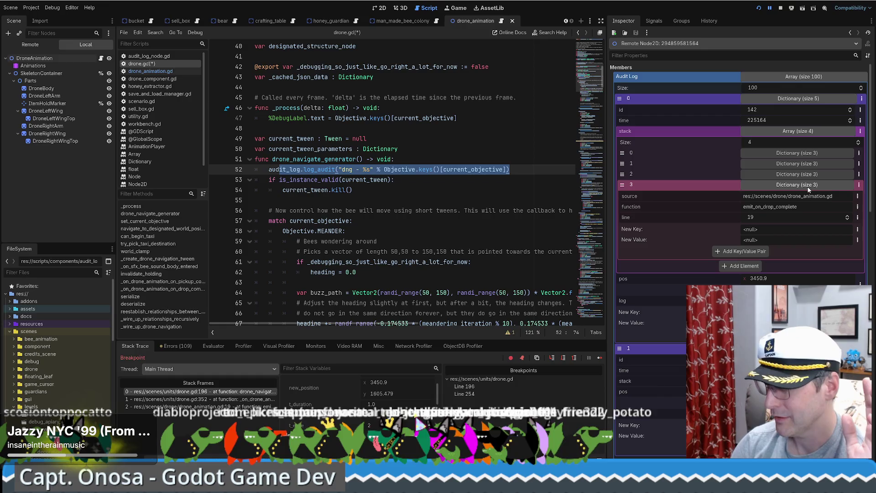
{"action": "left_click", "coordinate": [807, 185]}
{"action": "left_click", "coordinate": [799, 153]}
{"action": "left_click", "coordinate": [798, 153]}
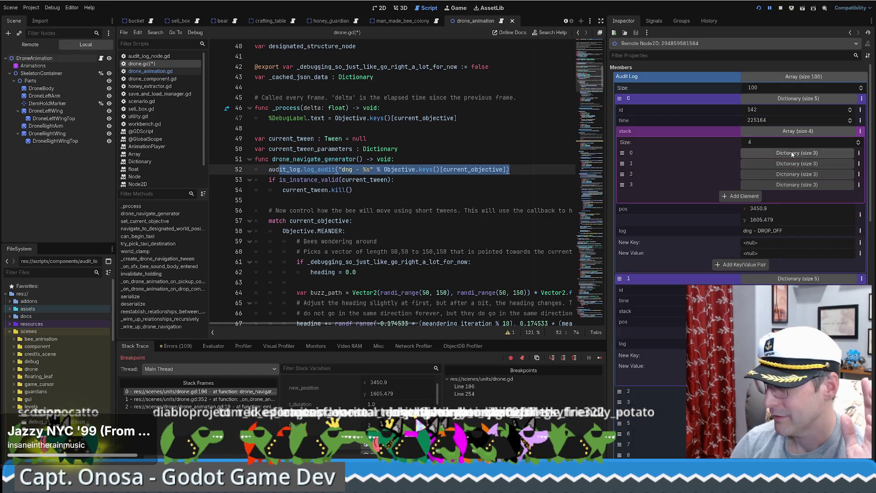
{"action": "left_click", "coordinate": [797, 164]}
{"action": "left_click", "coordinate": [797, 164]}
{"action": "left_click", "coordinate": [799, 174]}
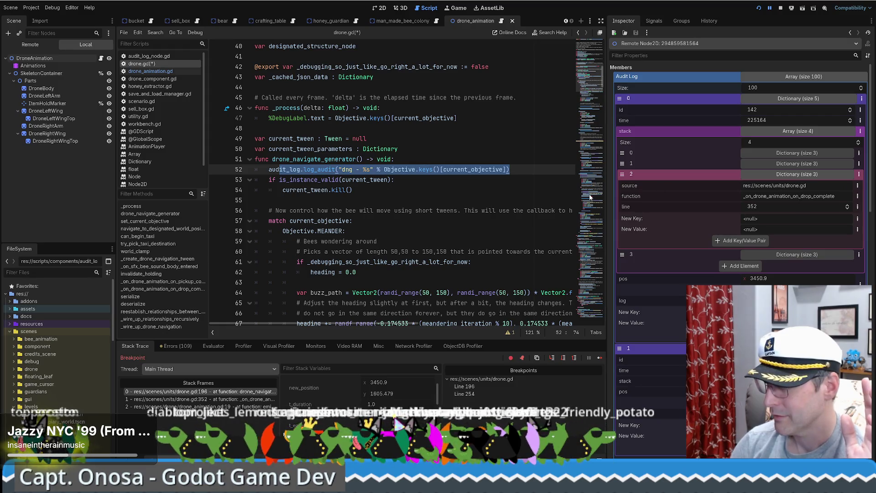
{"action": "left_click_drag", "start_coordinate": [601, 107], "coordinate": [591, 267]}
Select line 352's idle animation call, then list the drone Animations node's signals.
{"action": "left_click_drag", "start_coordinate": [262, 233], "coordinate": [444, 234]}
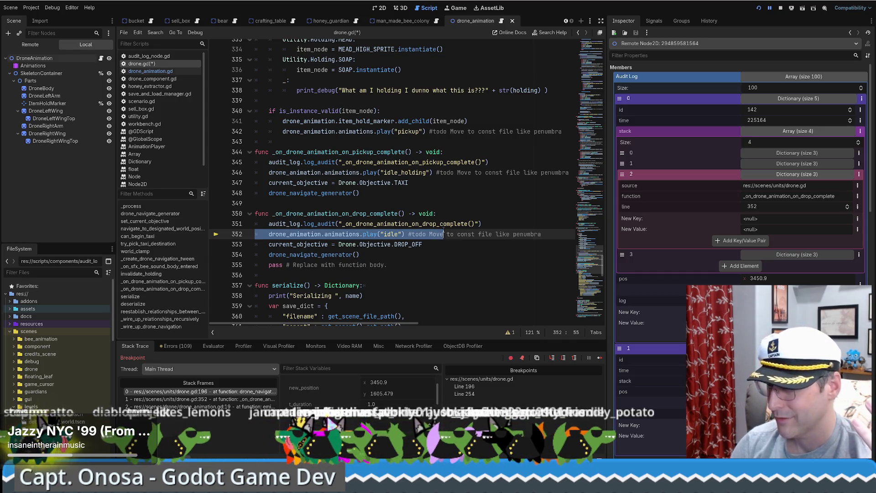
{"action": "left_click", "coordinate": [442, 233]}
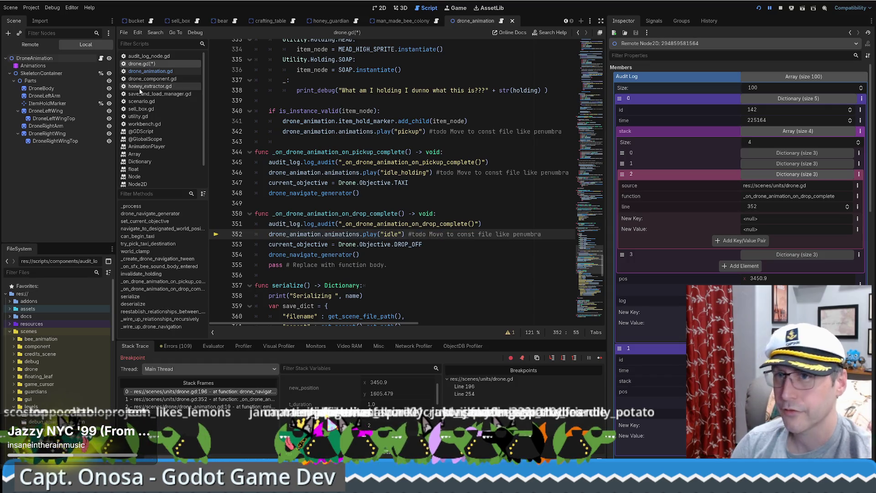
{"action": "left_click", "coordinate": [32, 65]}
{"action": "left_click", "coordinate": [655, 21]}
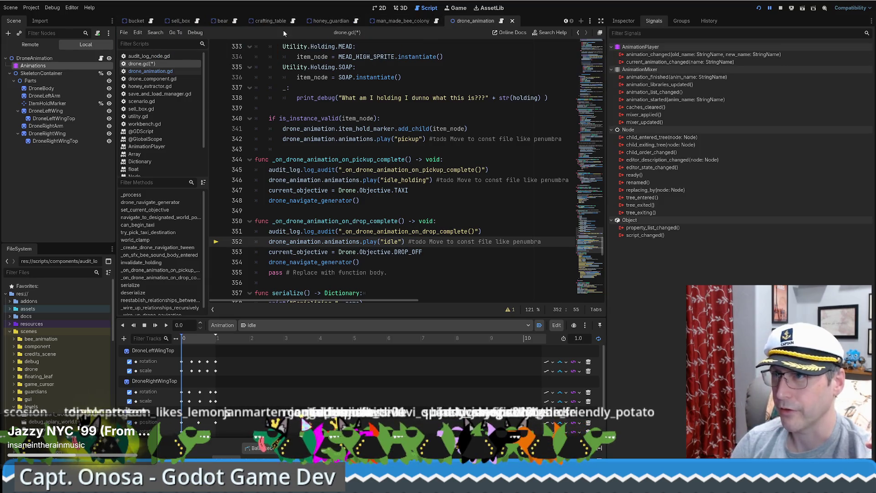
Switch to the drone scene tab and select its Animations node.
{"action": "left_click", "coordinate": [566, 21]}
{"action": "left_click", "coordinate": [566, 21]}
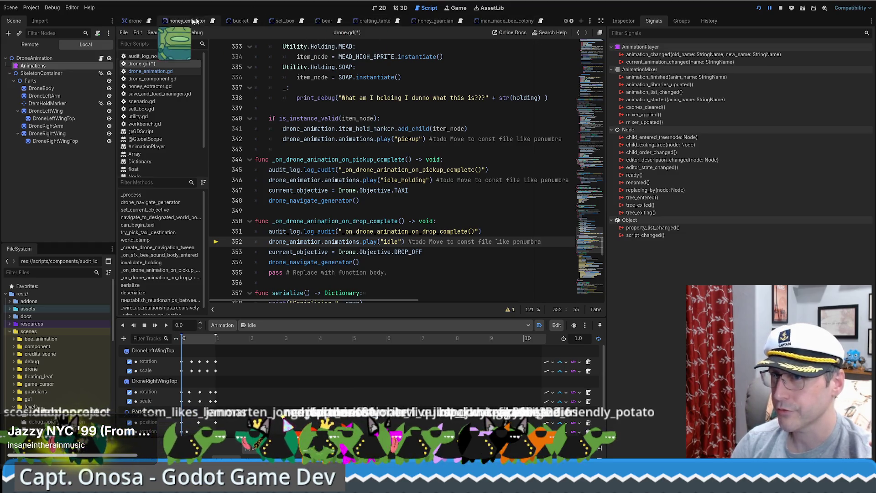
{"action": "left_click", "coordinate": [142, 21]}
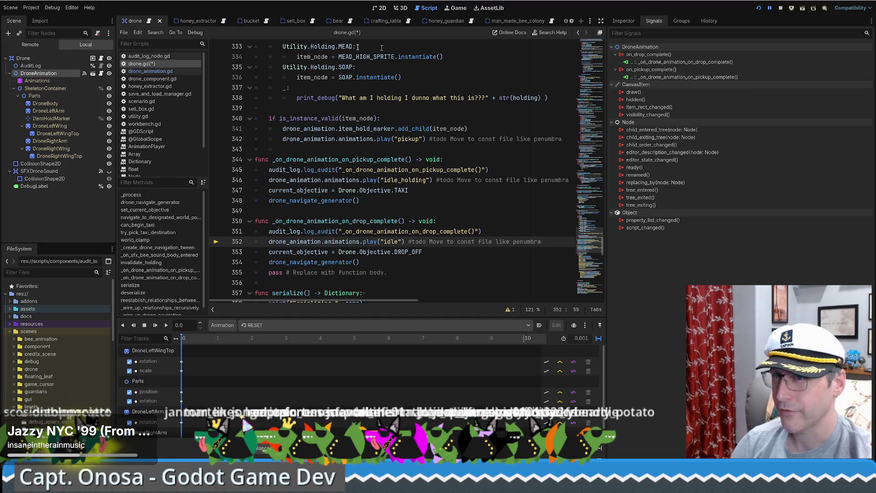
{"action": "left_click", "coordinate": [42, 81]}
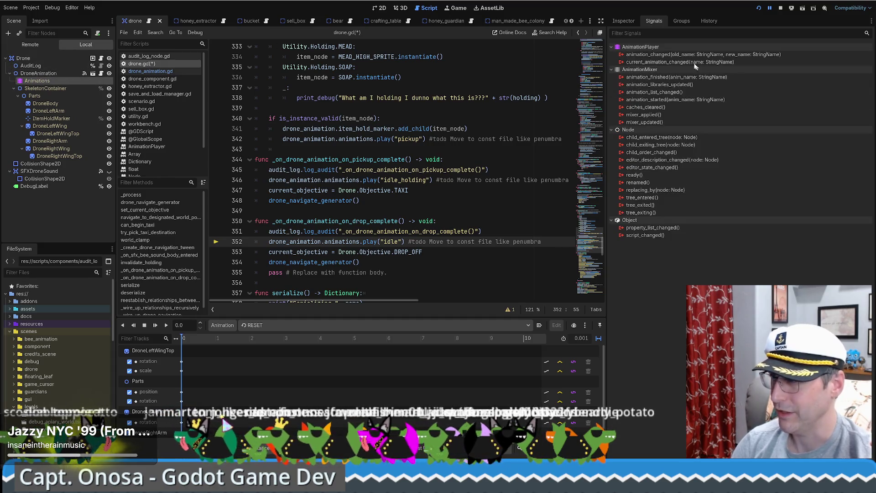
{"action": "mouse_move", "coordinate": [663, 56]}
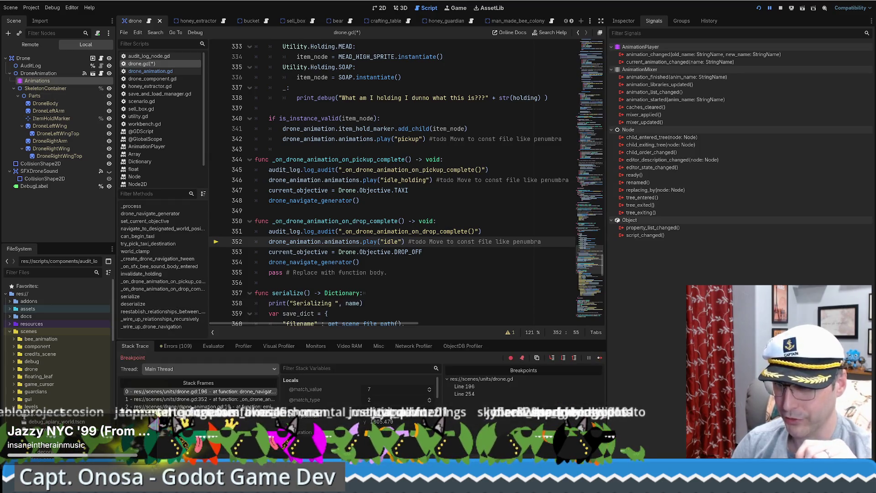
Jump to paused frame drone.gd:196, enlarge the debugger panel and scroll the variables to Members.
{"action": "left_click", "coordinate": [214, 392]}
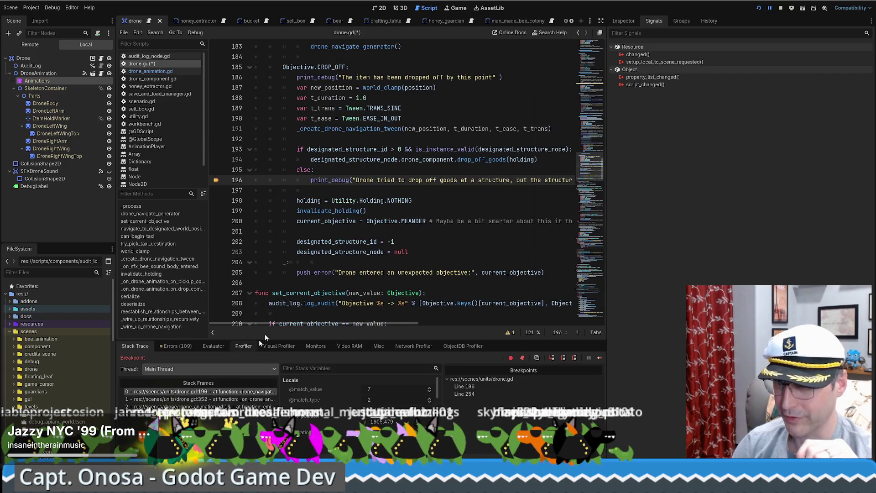
{"action": "left_click_drag", "start_coordinate": [327, 180], "coordinate": [472, 180]}
{"action": "left_click", "coordinate": [472, 180]}
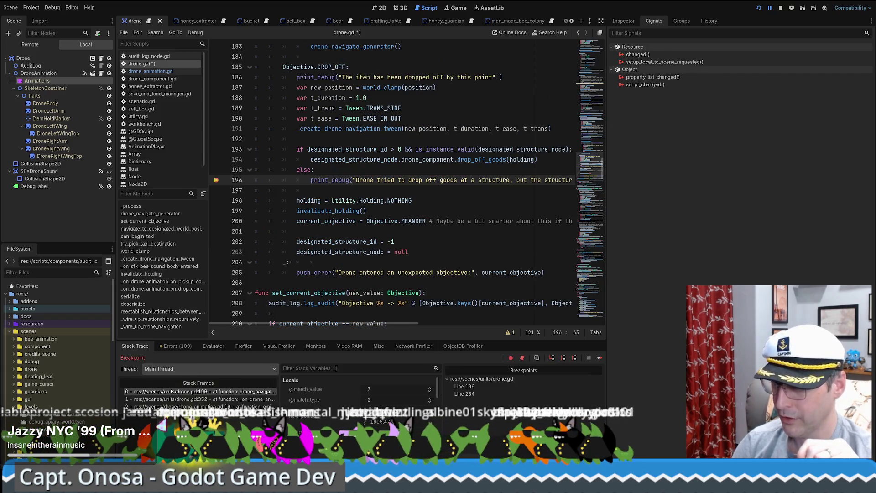
{"action": "left_click_drag", "start_coordinate": [418, 340], "coordinate": [397, 283]}
{"action": "scroll", "coordinate": [355, 349], "scroll_direction": "down", "scroll_amount": 3}
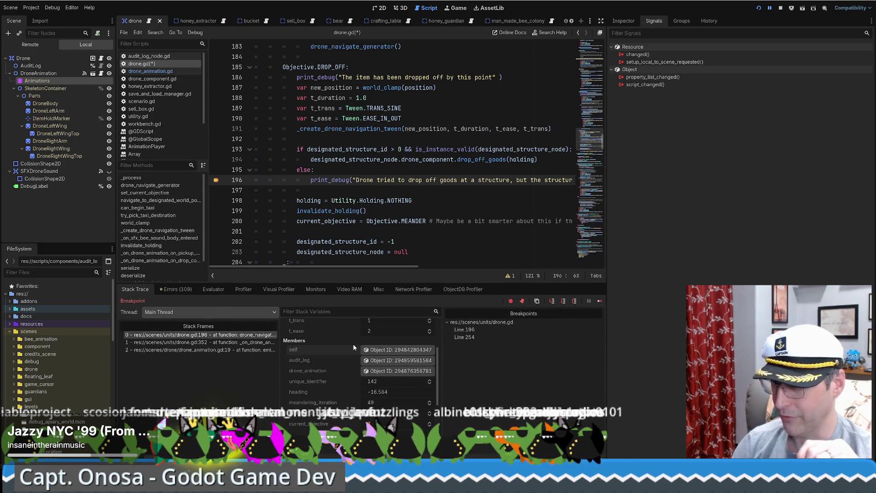
Open the drone's audit_log member in the Inspector and expand entries 0 through 5.
{"action": "left_click", "coordinate": [401, 361]}
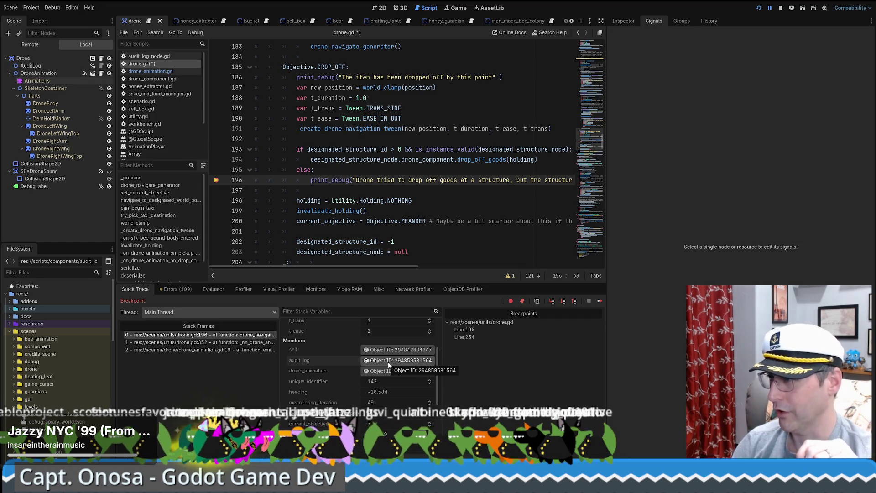
{"action": "left_click", "coordinate": [625, 20]}
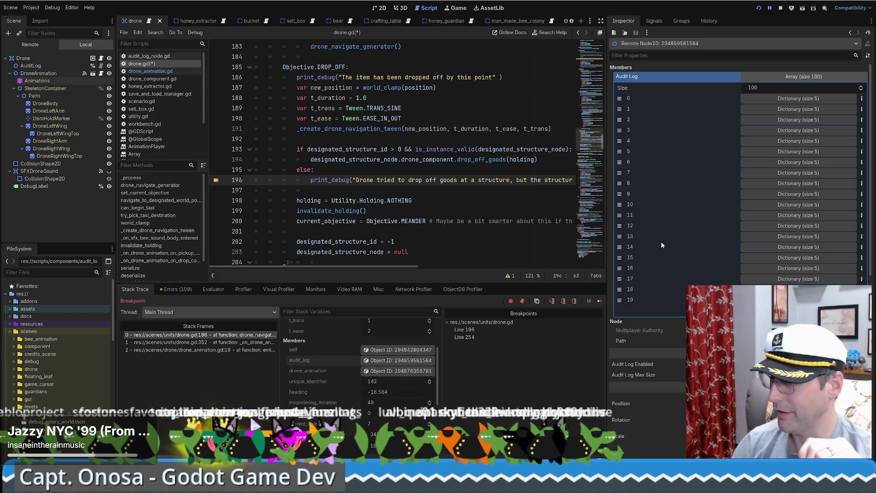
{"action": "left_click", "coordinate": [777, 99]}
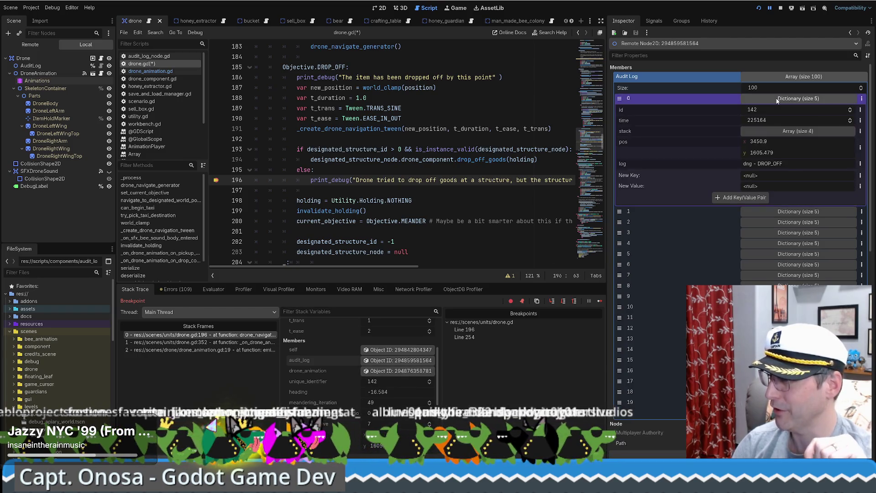
{"action": "left_click", "coordinate": [763, 212]}
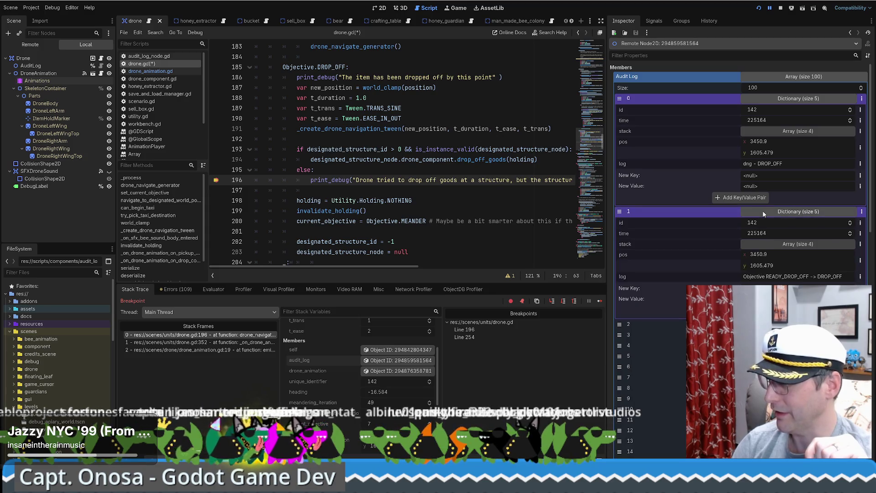
{"action": "left_click", "coordinate": [776, 324]}
{"action": "scroll", "coordinate": [776, 228], "scroll_direction": "down", "scroll_amount": 3}
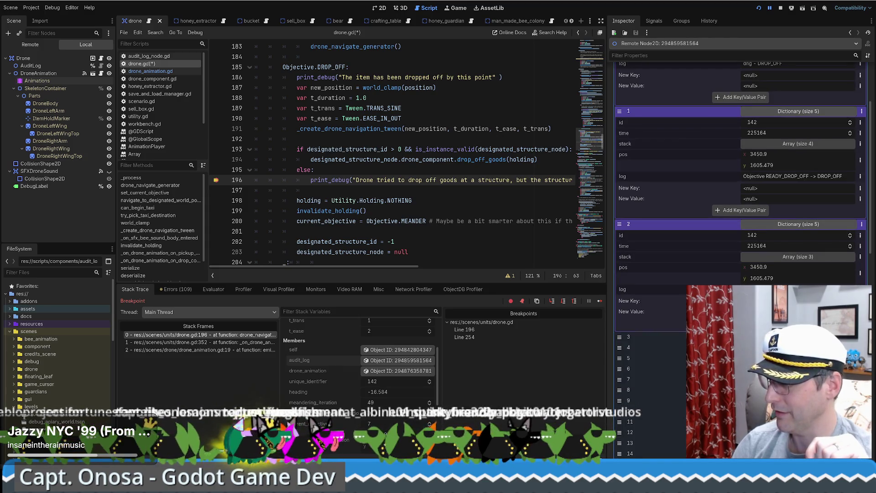
{"action": "left_click", "coordinate": [776, 337]}
{"action": "scroll", "coordinate": [776, 301], "scroll_direction": "down", "scroll_amount": 3}
{"action": "left_click", "coordinate": [777, 301]}
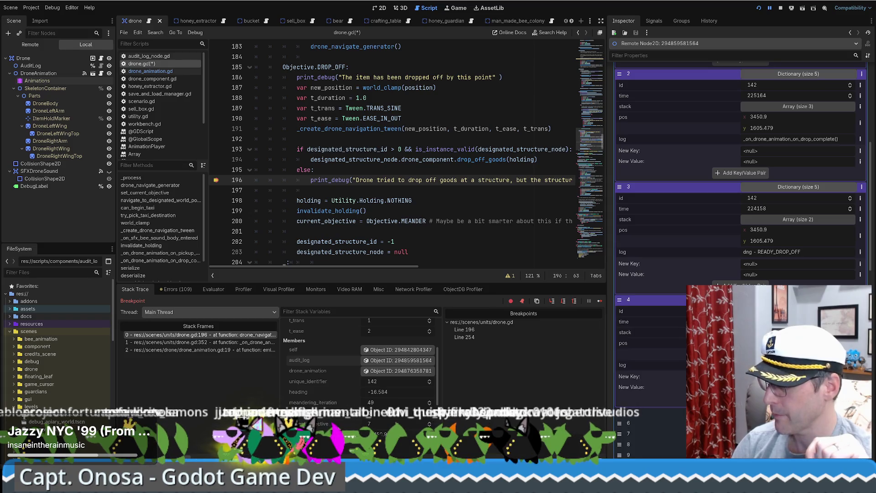
{"action": "scroll", "coordinate": [776, 301], "scroll_direction": "down", "scroll_amount": 2}
{"action": "left_click", "coordinate": [777, 312]}
{"action": "scroll", "coordinate": [776, 311], "scroll_direction": "down", "scroll_amount": 2}
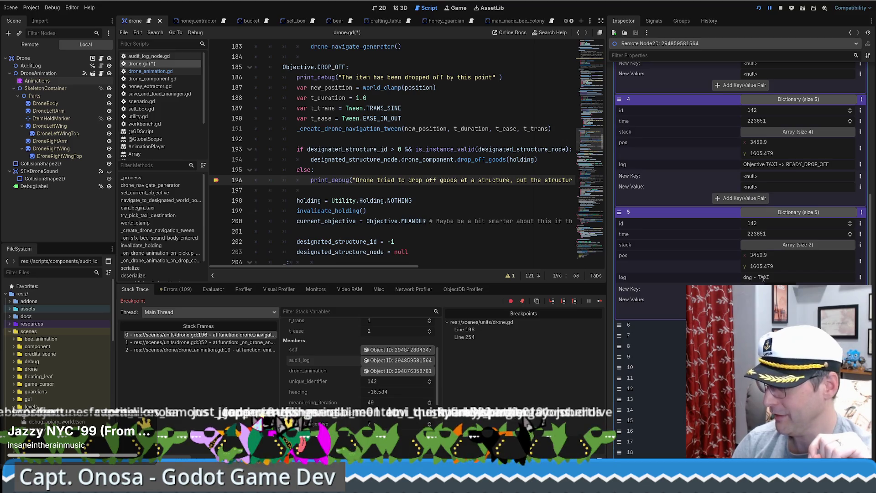
Scroll through the entries to read logs like dng - DROP_OFF and Objective READY_DROP_OFF -> DROP_OFF.
{"action": "scroll", "coordinate": [764, 279], "scroll_direction": "up", "scroll_amount": 3}
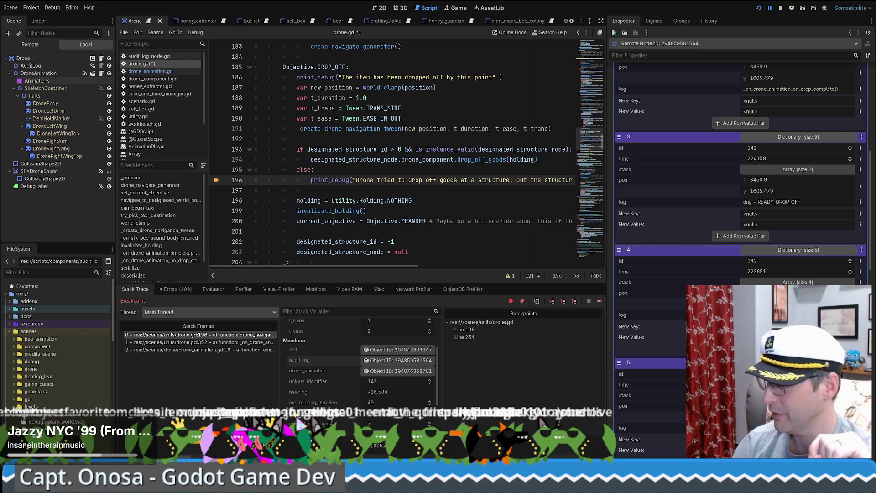
{"action": "scroll", "coordinate": [764, 279], "scroll_direction": "up", "scroll_amount": 1}
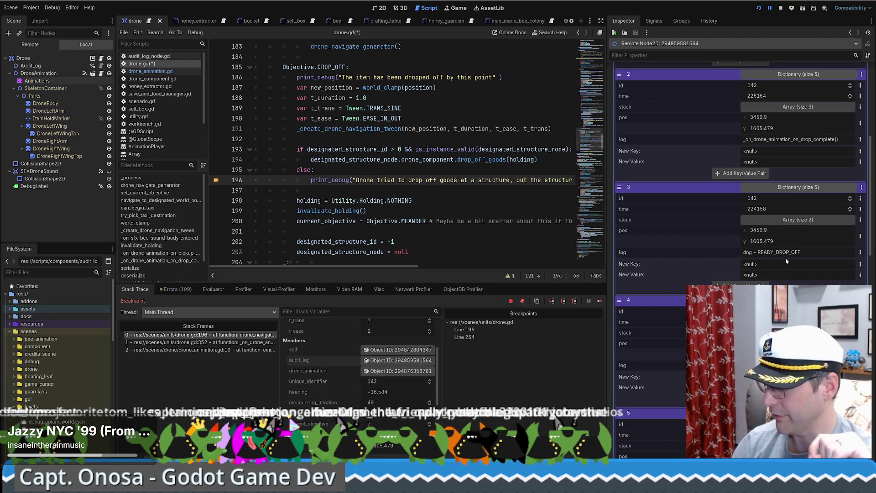
{"action": "scroll", "coordinate": [783, 258], "scroll_direction": "up", "scroll_amount": 1}
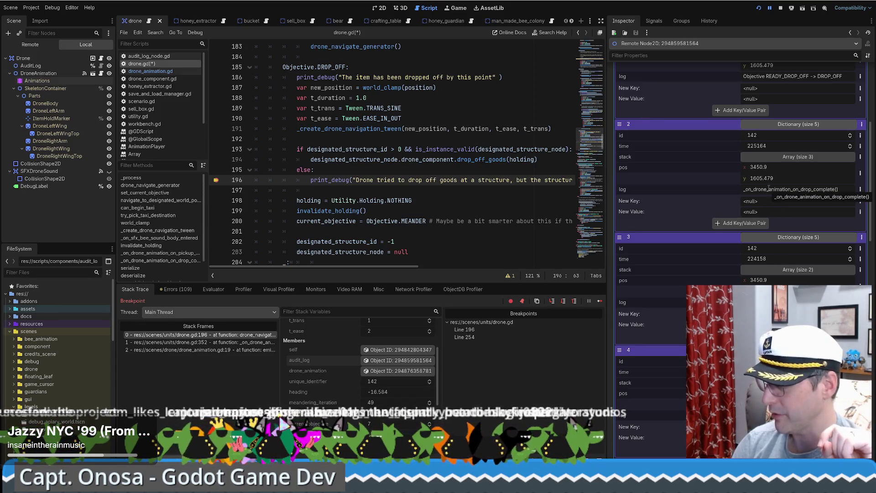
{"action": "scroll", "coordinate": [768, 188], "scroll_direction": "up", "scroll_amount": 1}
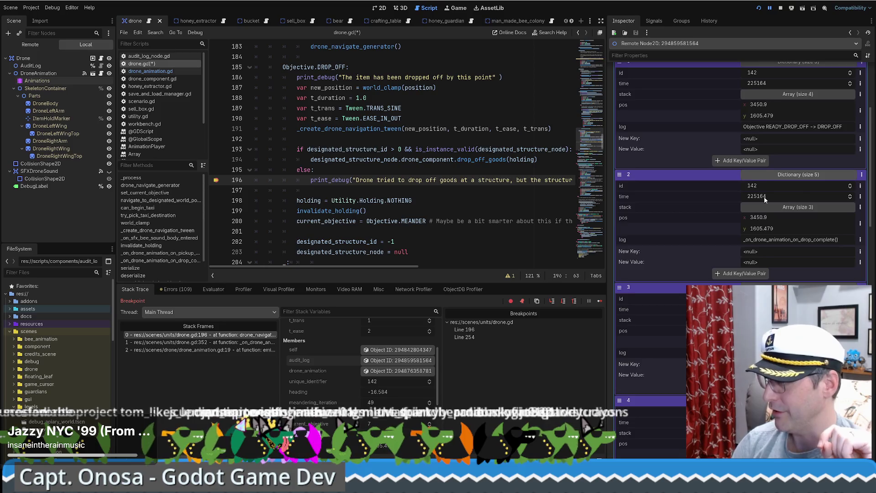
{"action": "scroll", "coordinate": [784, 182], "scroll_direction": "up", "scroll_amount": 1}
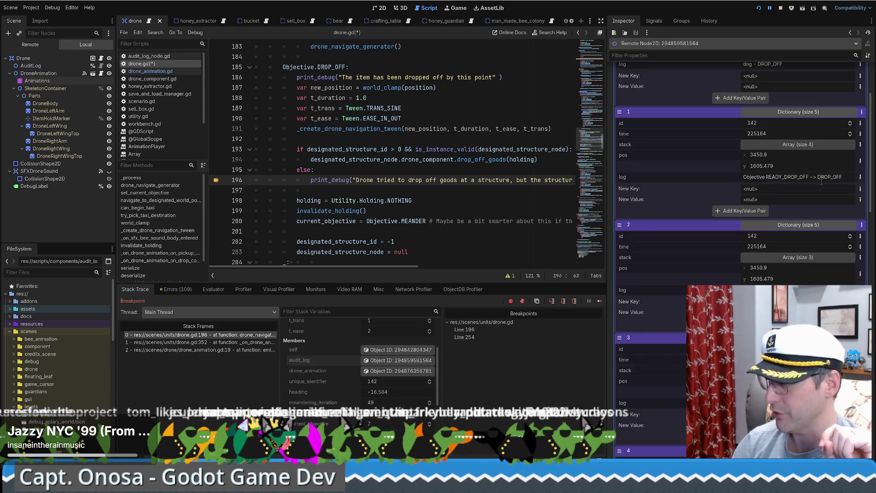
{"action": "scroll", "coordinate": [821, 178], "scroll_direction": "up", "scroll_amount": 1}
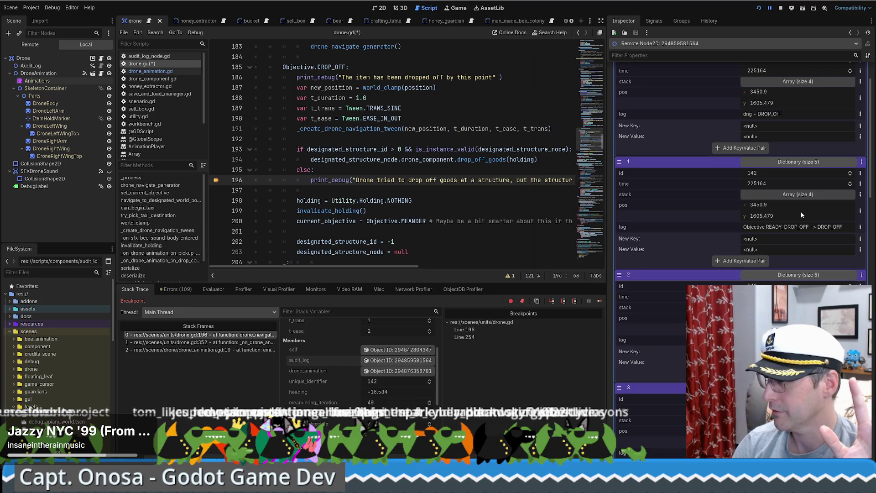
{"action": "scroll", "coordinate": [802, 214], "scroll_direction": "up", "scroll_amount": 1}
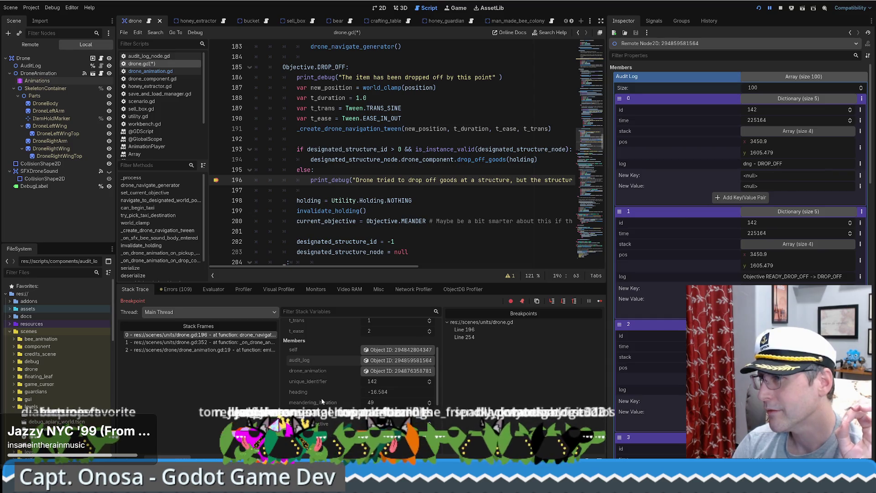
{"action": "scroll", "coordinate": [322, 399], "scroll_direction": "up", "scroll_amount": 2}
{"action": "scroll", "coordinate": [325, 396], "scroll_direction": "down", "scroll_amount": 5}
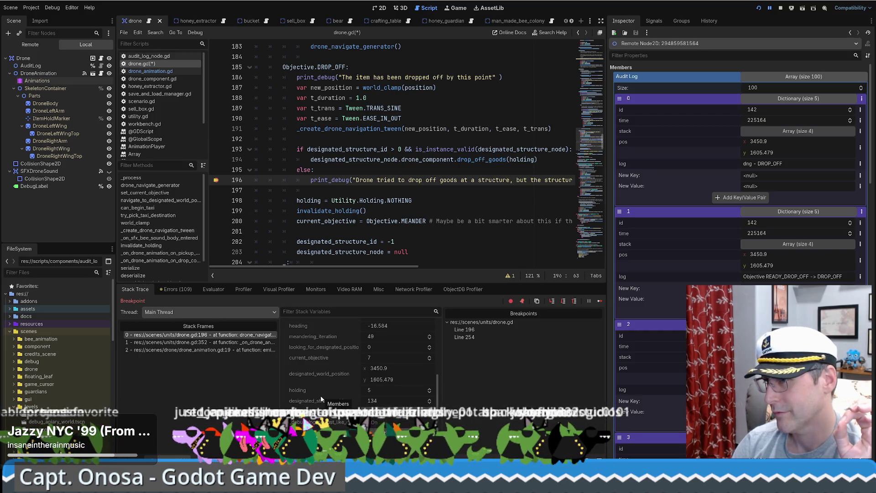
{"action": "scroll", "coordinate": [330, 385], "scroll_direction": "down", "scroll_amount": 1}
{"action": "scroll", "coordinate": [329, 385], "scroll_direction": "down", "scroll_amount": 1}
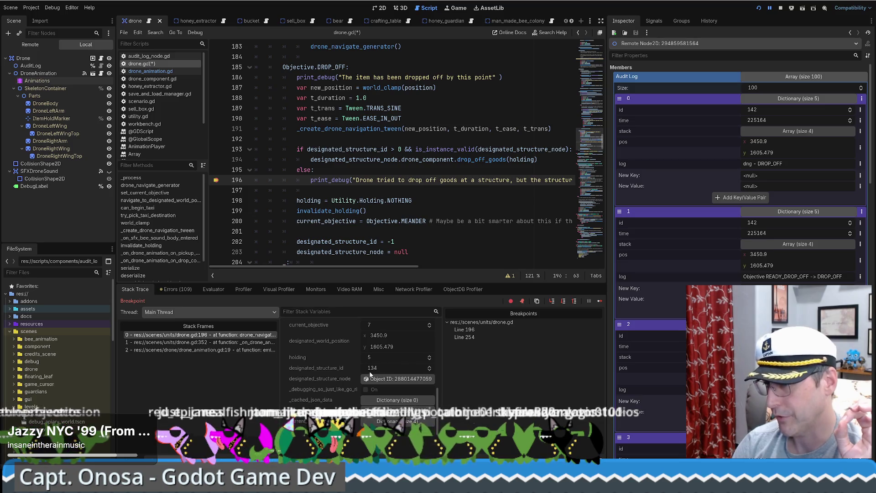
{"action": "scroll", "coordinate": [381, 372], "scroll_direction": "up", "scroll_amount": 5}
Open the paused drone's audit_log object and show its 100 recorded entries in the Inspector.
{"action": "left_click", "coordinate": [376, 384]}
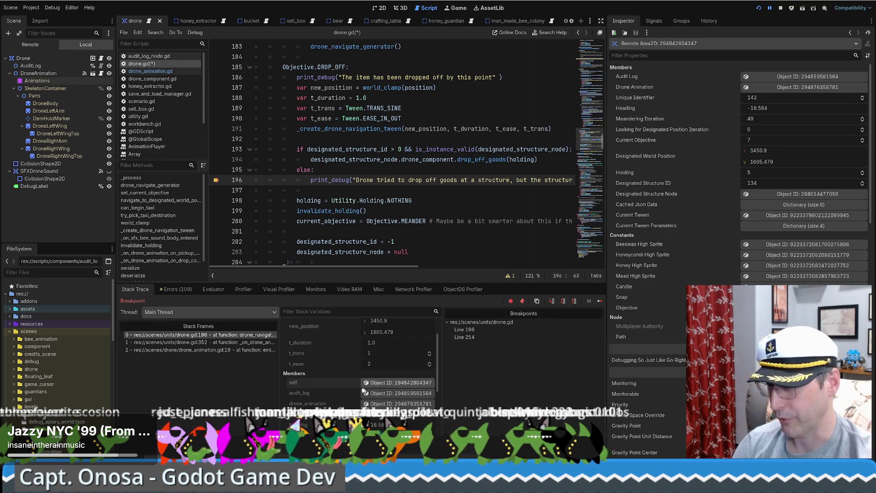
{"action": "scroll", "coordinate": [328, 390], "scroll_direction": "down", "scroll_amount": 1}
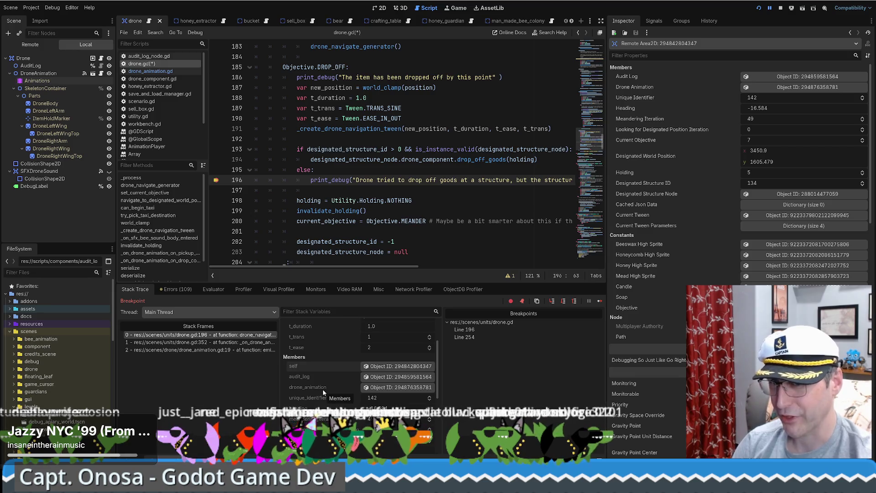
{"action": "scroll", "coordinate": [327, 390], "scroll_direction": "down", "scroll_amount": 2}
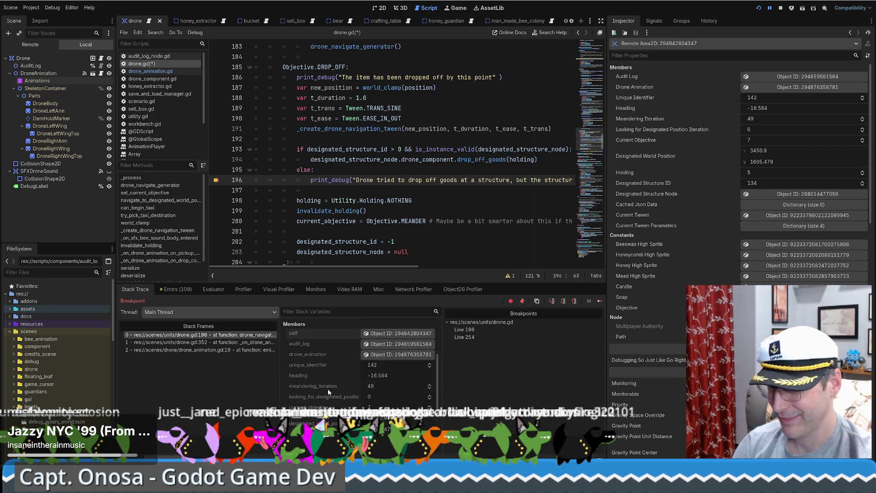
{"action": "scroll", "coordinate": [329, 391], "scroll_direction": "up", "scroll_amount": 2}
{"action": "left_click", "coordinate": [398, 360]}
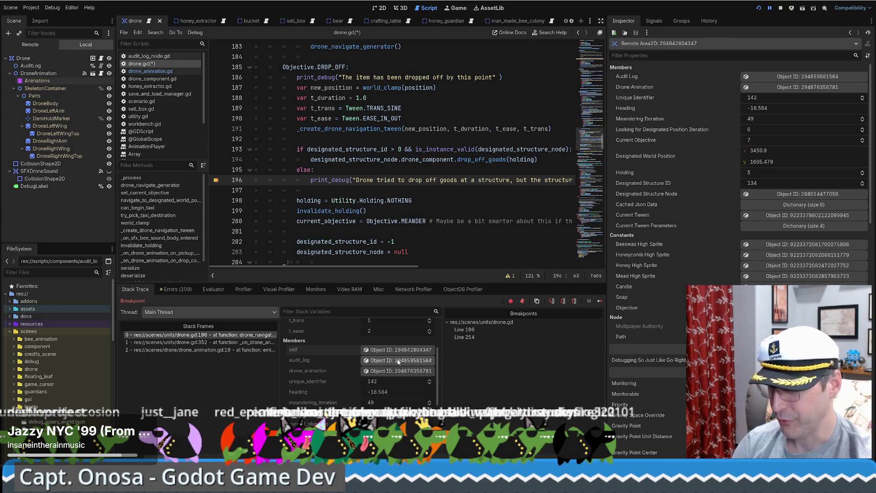
{"action": "left_click", "coordinate": [804, 76]}
Expand audit entry 0, showing id 142, time 225164 and dng - DROP_OFF, then fold entry 1.
{"action": "left_click", "coordinate": [788, 98]}
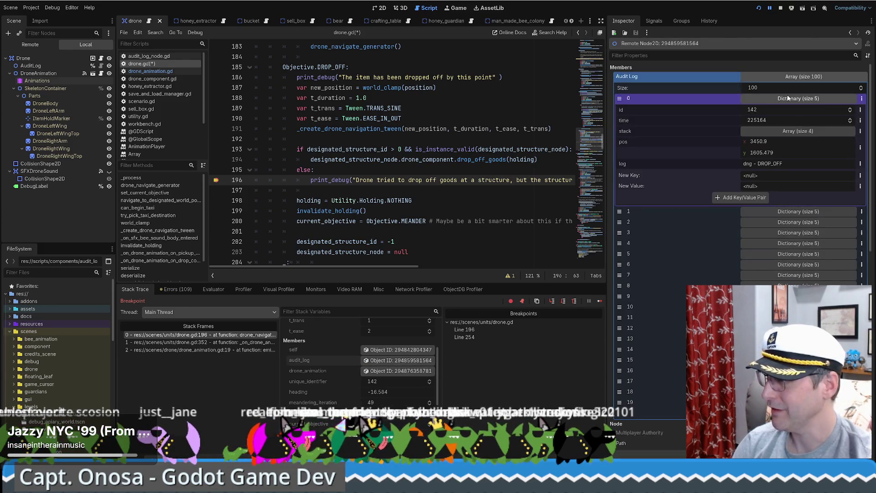
{"action": "left_click", "coordinate": [785, 211]}
{"action": "left_click", "coordinate": [784, 211]}
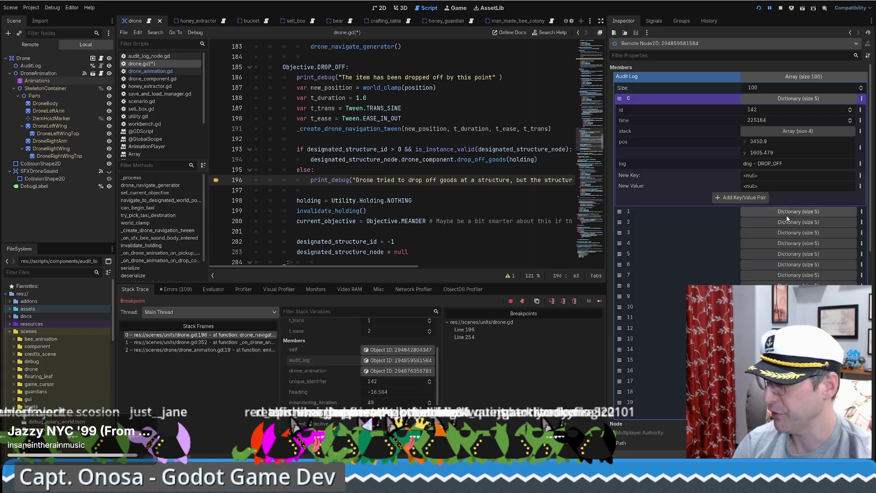
{"action": "left_click", "coordinate": [786, 214]}
{"action": "left_click", "coordinate": [786, 214]}
{"action": "double_click", "coordinate": [785, 223]}
Peek inside audit entries 2, 3 and 5, then return to the line 196 drop-off warning.
{"action": "left_click", "coordinate": [786, 223]}
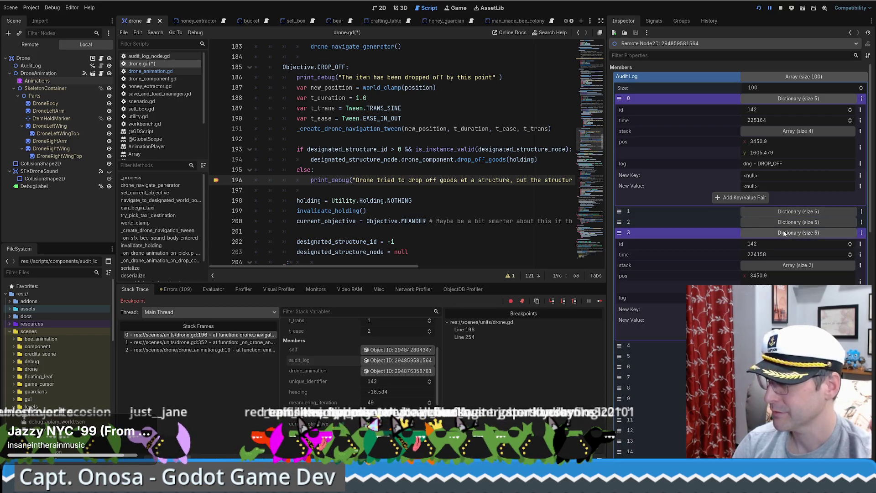
{"action": "left_click", "coordinate": [785, 222]}
{"action": "left_click", "coordinate": [781, 233]}
{"action": "left_click", "coordinate": [780, 233]}
{"action": "left_click", "coordinate": [775, 254]}
{"action": "left_click", "coordinate": [775, 253]}
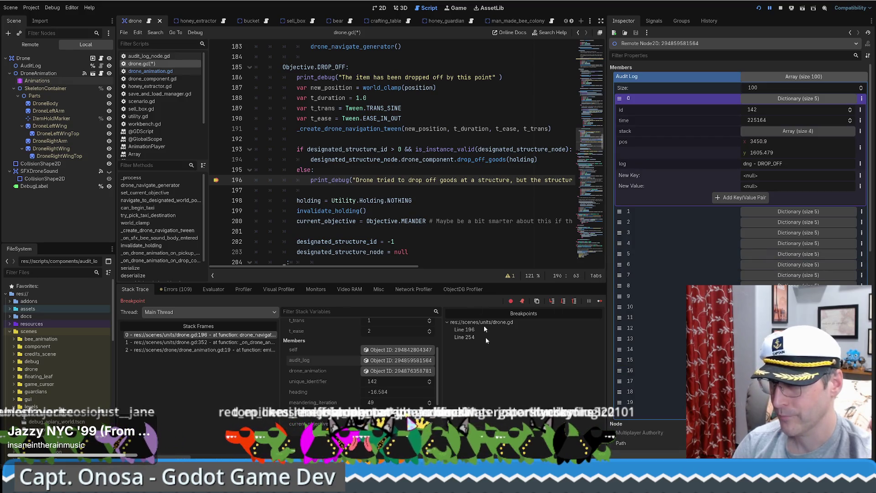
{"action": "left_click", "coordinate": [393, 180]}
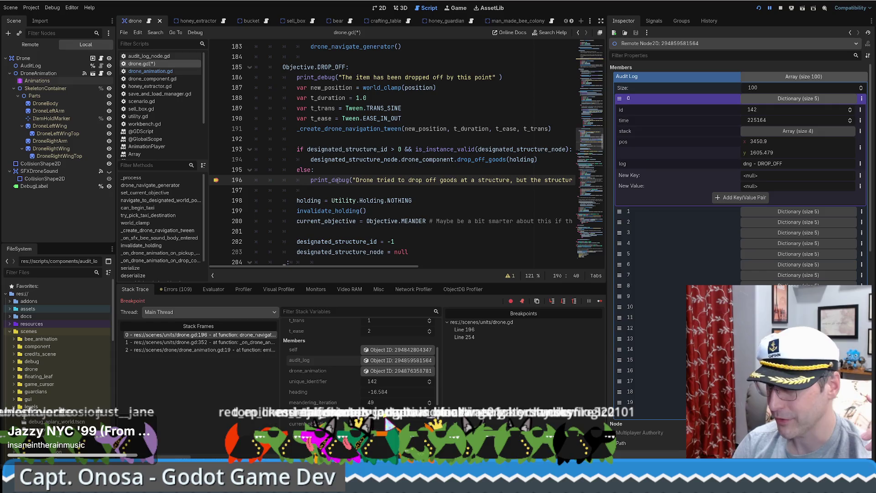
{"action": "mouse_move", "coordinate": [339, 180]}
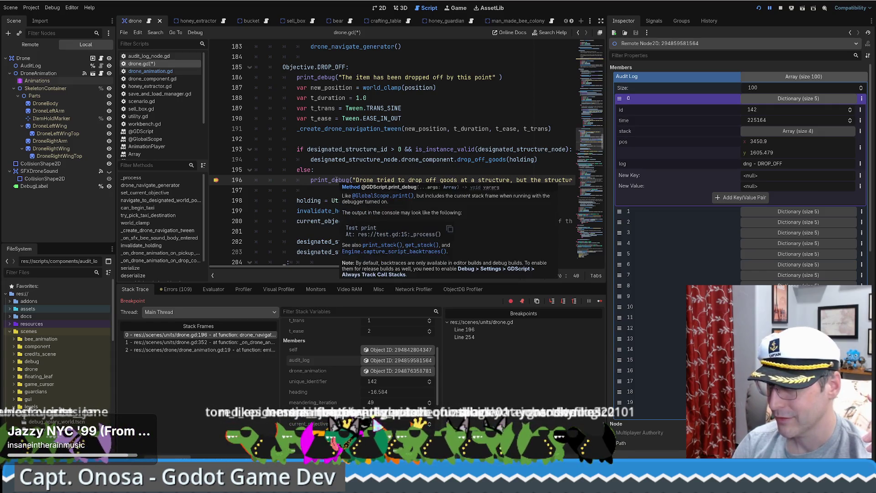
{"action": "left_click", "coordinate": [306, 149]}
{"action": "left_click_drag", "start_coordinate": [307, 149], "coordinate": [496, 149]}
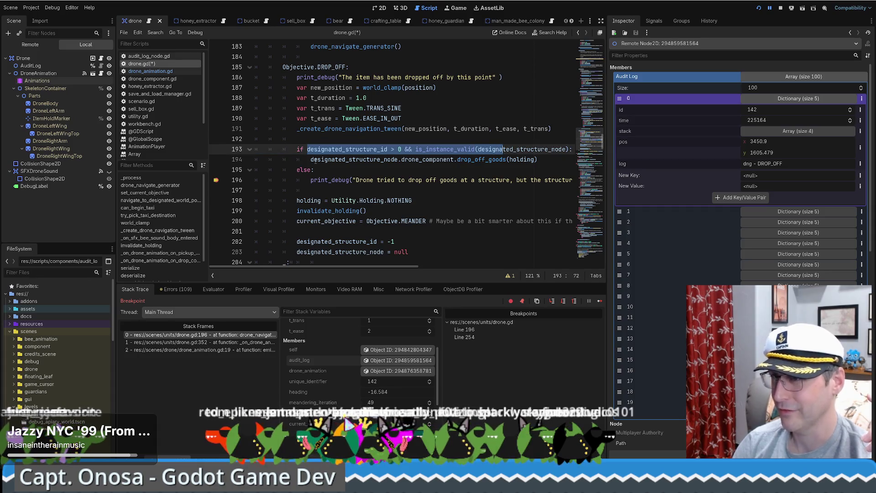
{"action": "left_click_drag", "start_coordinate": [313, 159], "coordinate": [540, 160]}
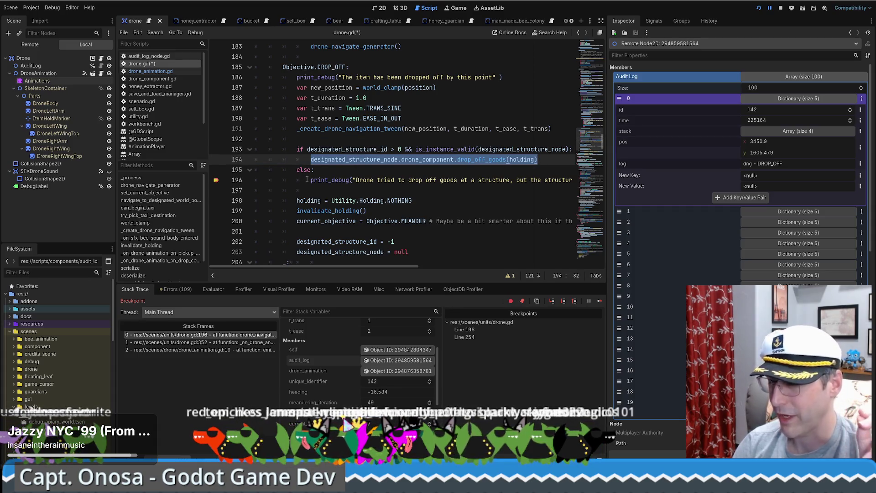
{"action": "left_click_drag", "start_coordinate": [311, 179], "coordinate": [411, 180]}
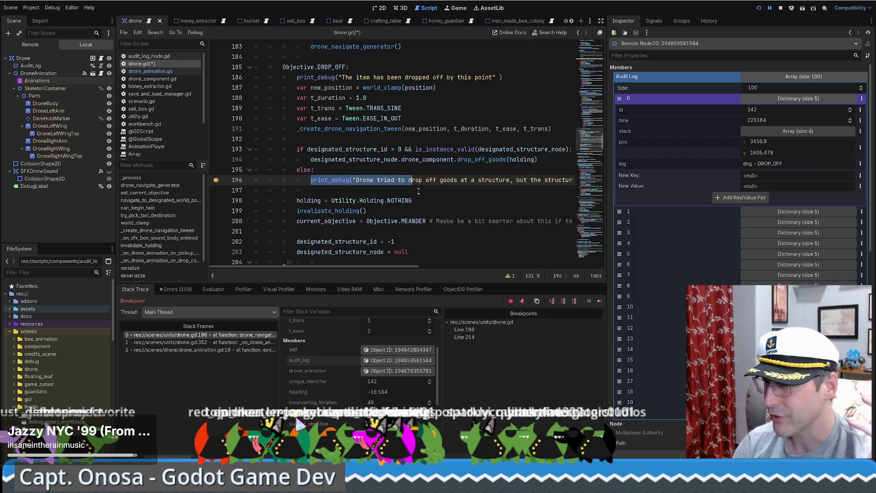
{"action": "mouse_move", "coordinate": [346, 268]}
{"action": "left_mouse_down"}
{"action": "mouse_move", "coordinate": [507, 268]}
{"action": "mouse_move", "coordinate": [309, 251]}
{"action": "left_mouse_up"}
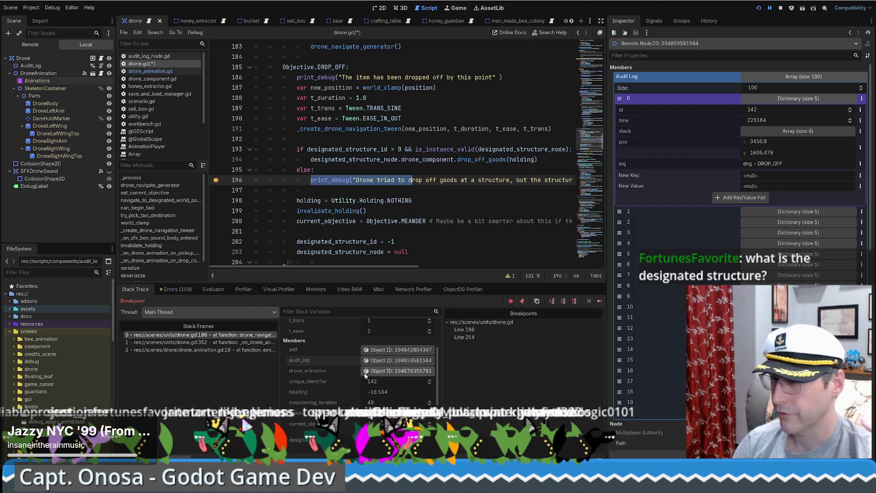
Inspect the drone's designated StaticBody2D structure node, then resume the game with F12.
{"action": "left_click", "coordinate": [391, 351]}
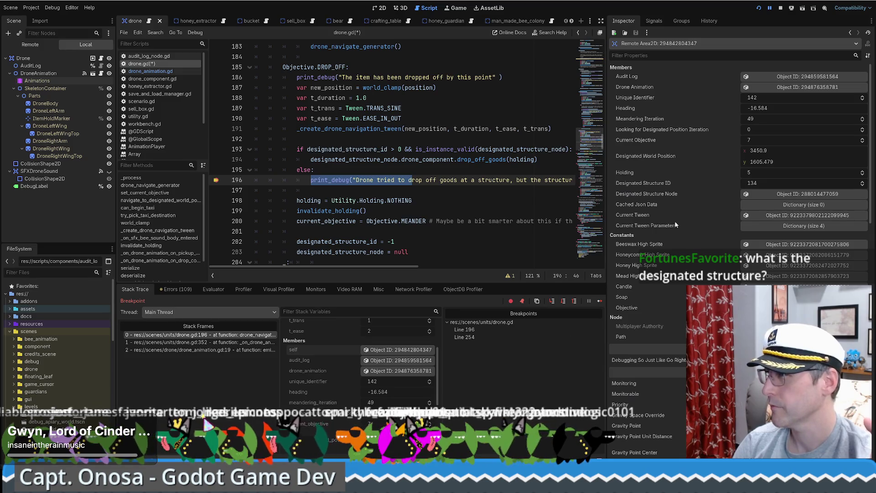
{"action": "left_click", "coordinate": [778, 194]}
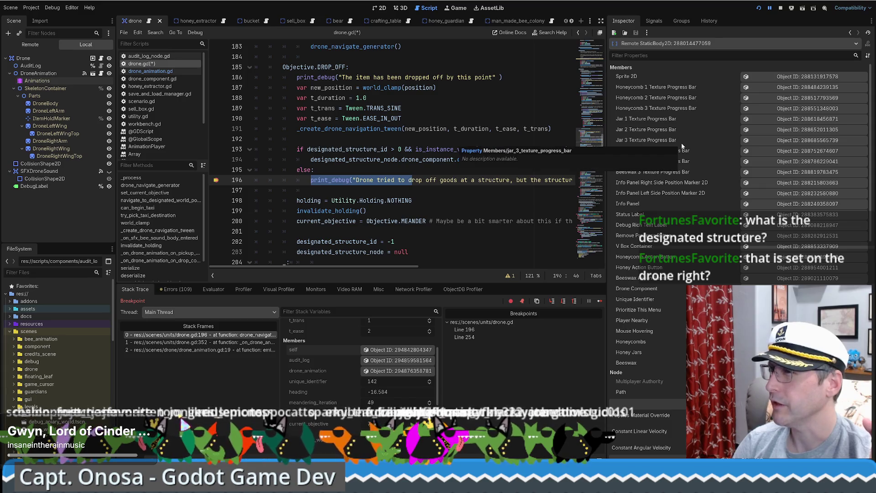
{"action": "key", "text": "F12"}
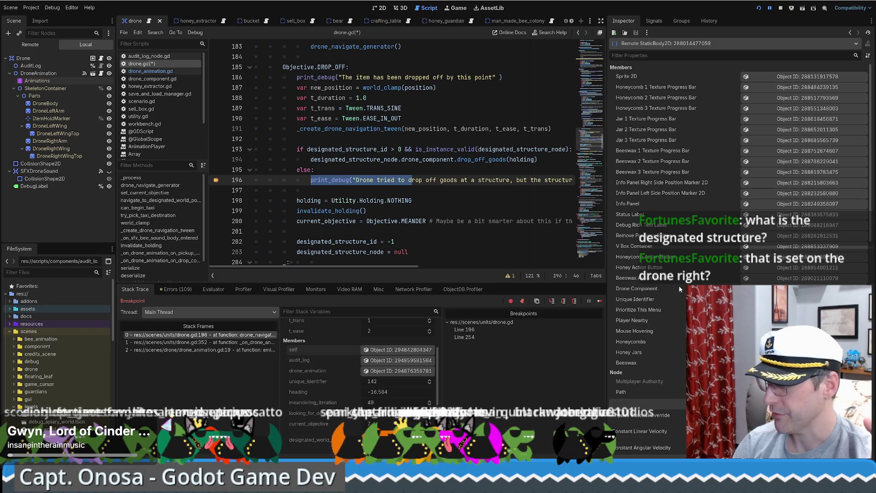
{"action": "key", "text": "F12"}
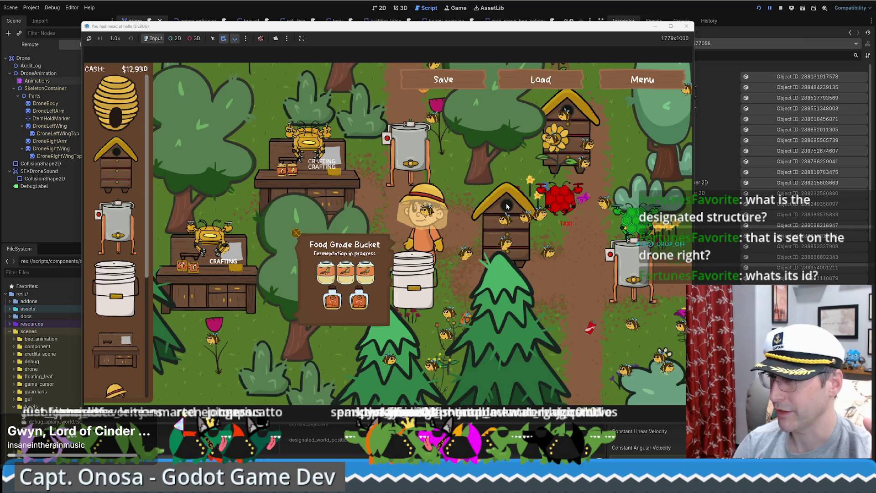
Switch the running game's toolbar to 2D node selection mode.
{"action": "left_click", "coordinate": [175, 38]}
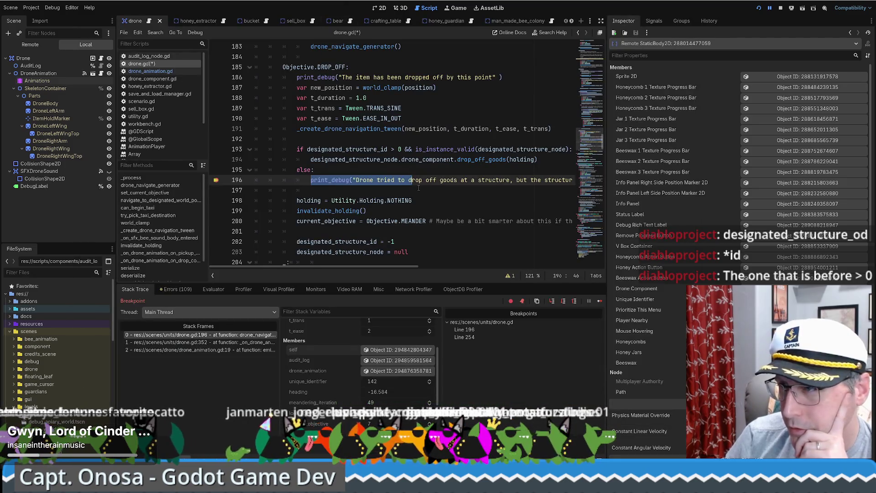
Highlight designated_structure_id, then step through the drone_animation.gd caller frame to drone.gd line 352.
{"action": "double_click", "coordinate": [347, 149]}
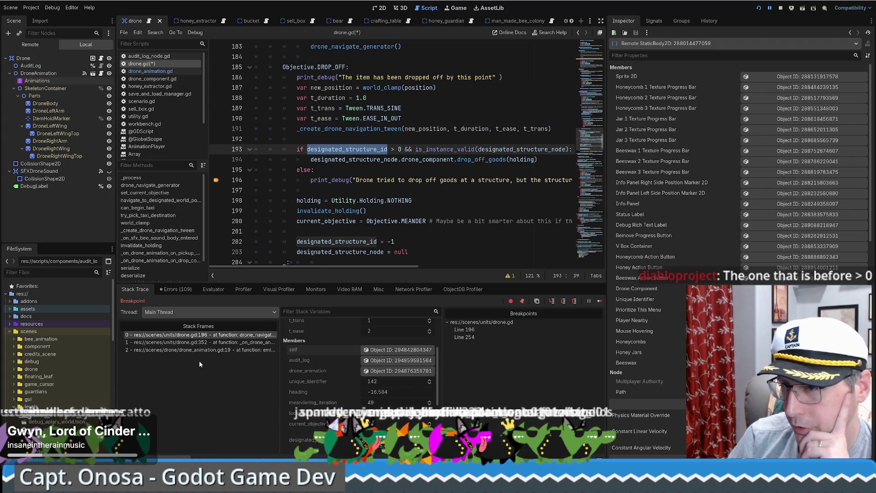
{"action": "left_click", "coordinate": [211, 350]}
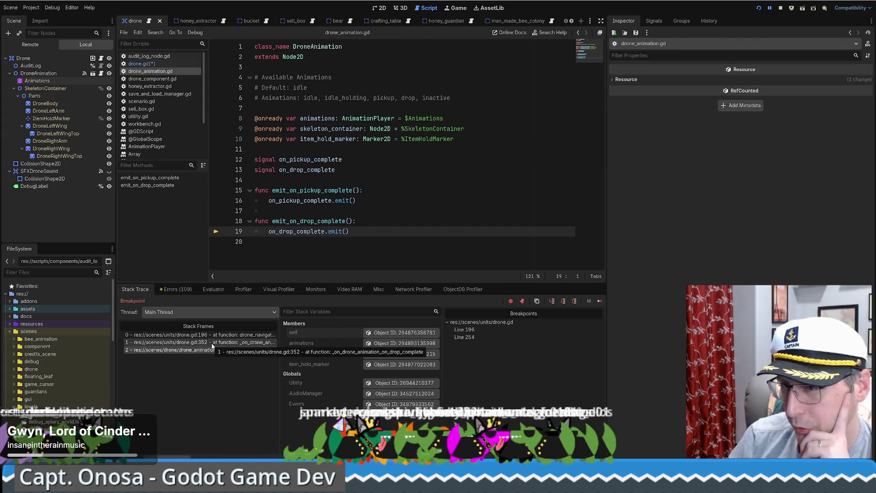
{"action": "left_click", "coordinate": [211, 343]}
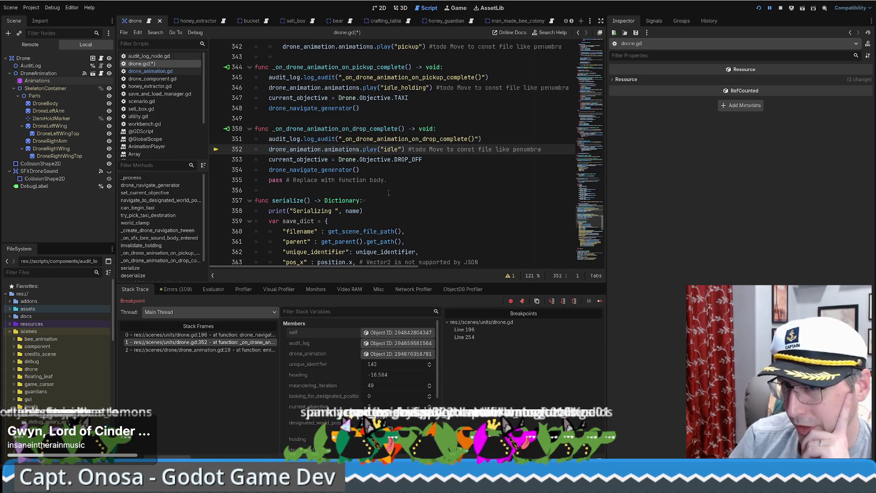
Open the drone_animation scene and display the 'pickup' animation's tracks.
{"action": "left_click", "coordinate": [64, 73]}
{"action": "left_click", "coordinate": [92, 73]}
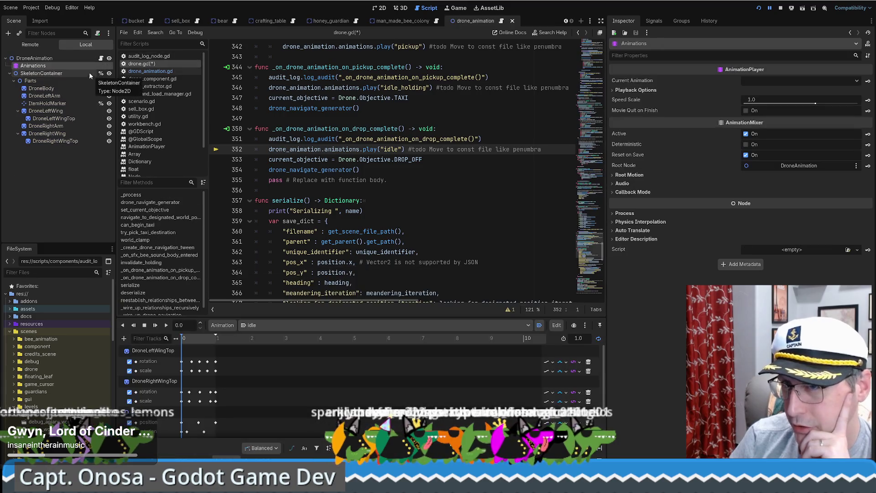
{"action": "left_click", "coordinate": [71, 59]}
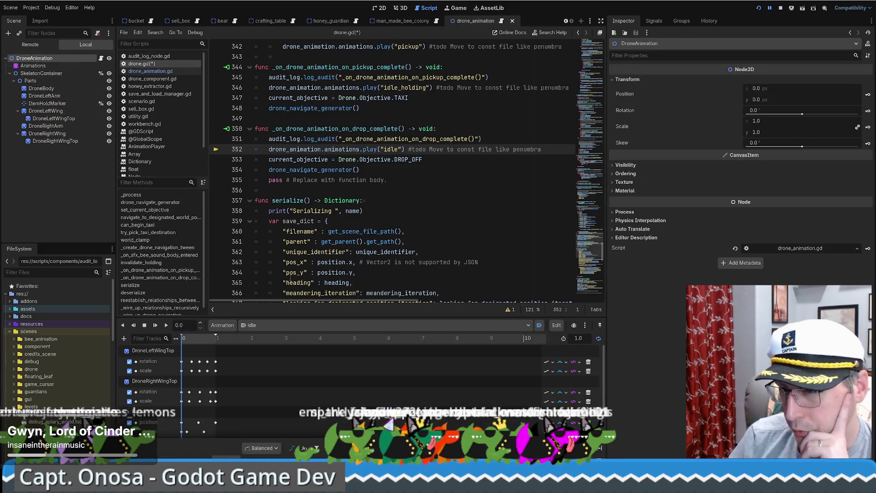
{"action": "left_click", "coordinate": [266, 325]}
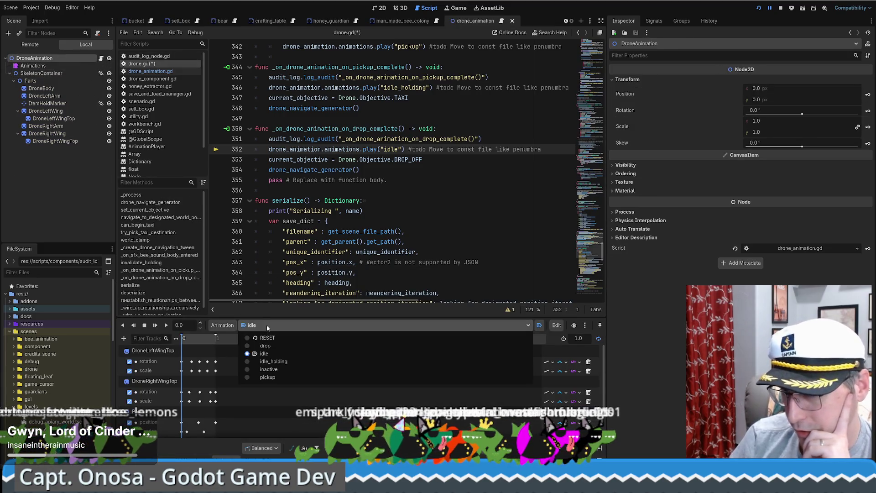
{"action": "left_click", "coordinate": [276, 377]}
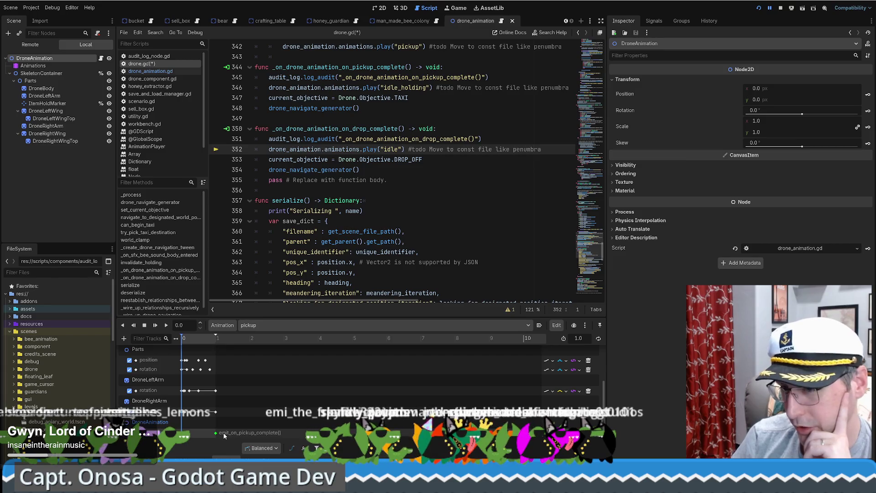
{"action": "scroll", "coordinate": [225, 407], "scroll_direction": "down", "scroll_amount": 5}
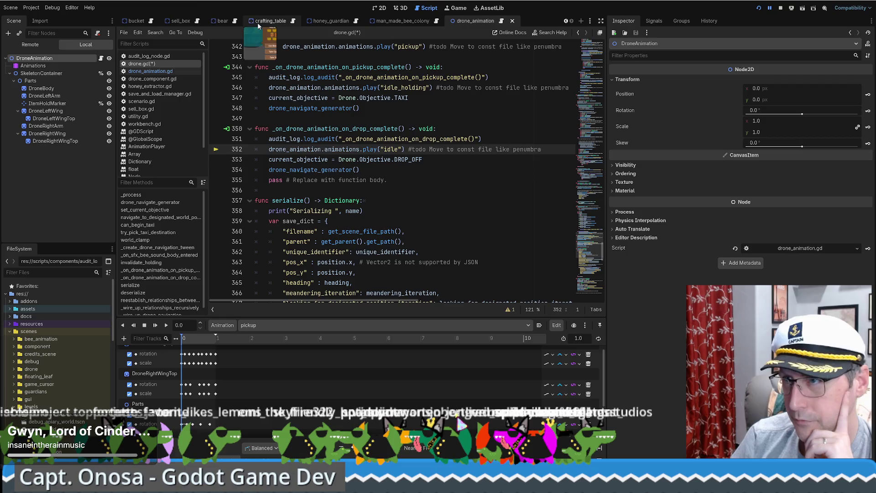
Close the sell_box and man_made_bee_colony scenes, return to the drone scene, and mark line 351's function name.
{"action": "middle_click", "coordinate": [180, 20]}
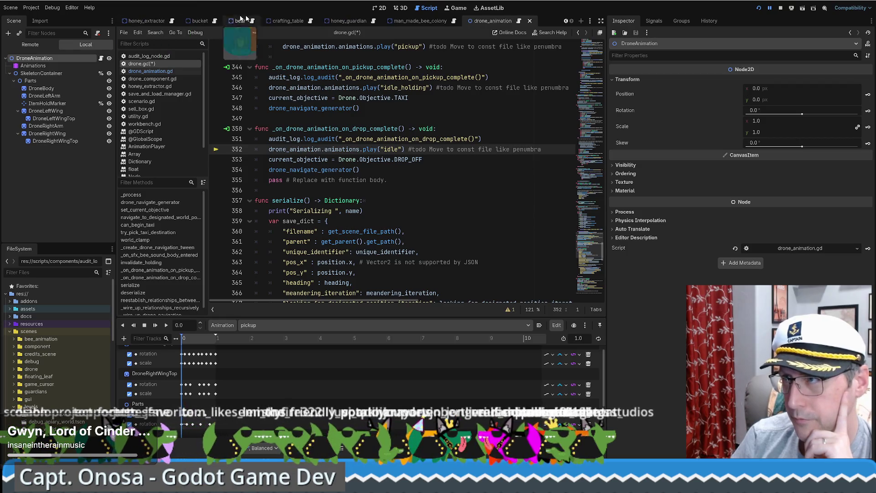
{"action": "middle_click", "coordinate": [409, 22]}
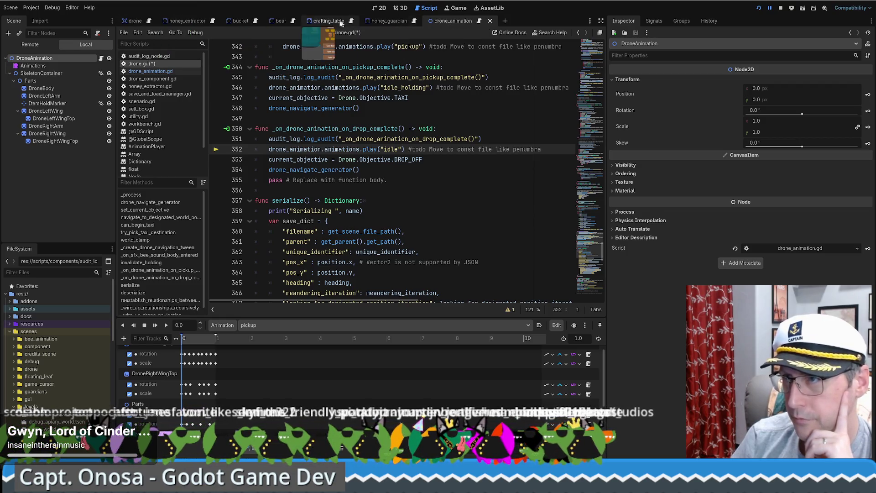
{"action": "left_click", "coordinate": [151, 22]}
{"action": "left_click", "coordinate": [149, 23]}
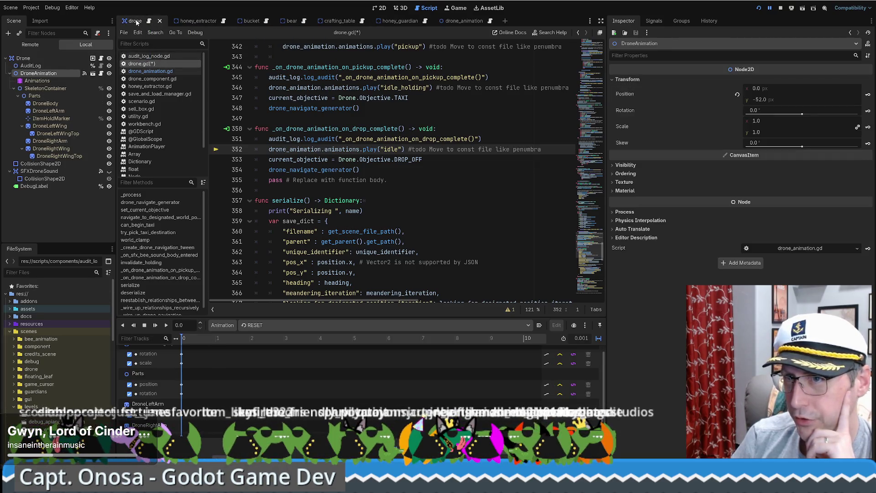
{"action": "left_click", "coordinate": [46, 59]}
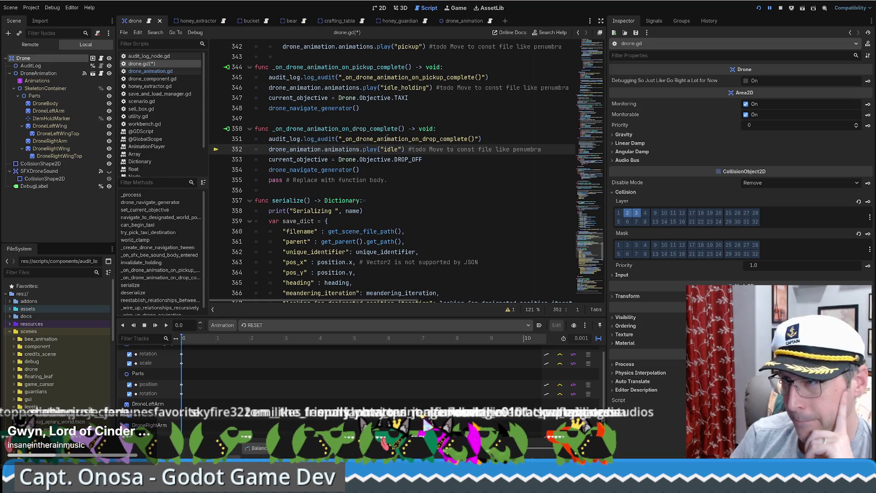
{"action": "left_click_drag", "start_coordinate": [336, 139], "coordinate": [422, 139]}
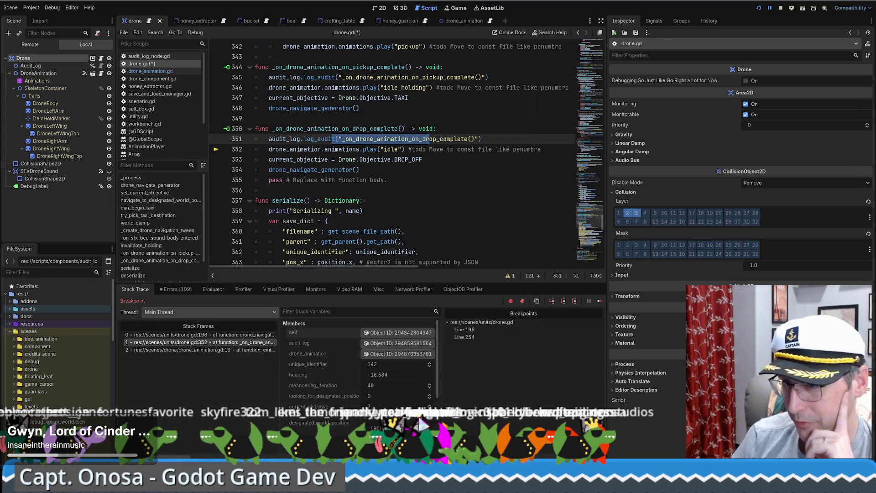
Restore the Debugger's Stack Trace and switch between the line 196 and line 352 frames.
{"action": "left_click", "coordinate": [194, 445]}
{"action": "left_click", "coordinate": [218, 336]}
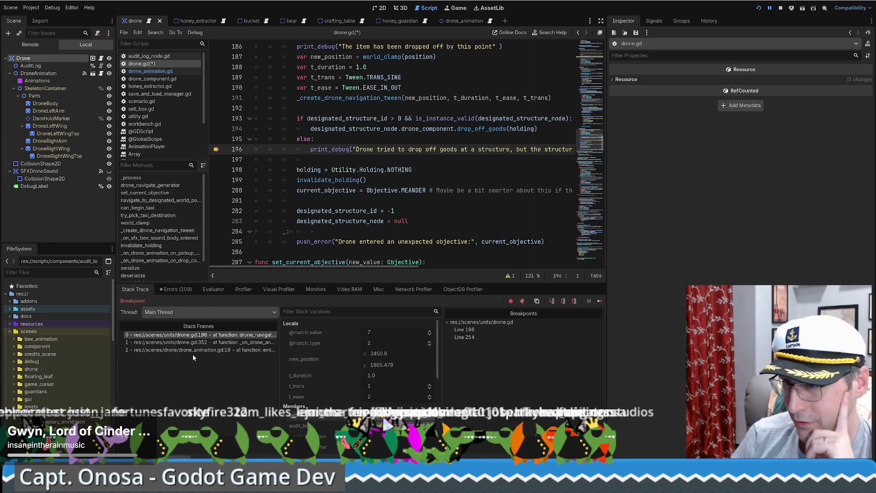
{"action": "left_click", "coordinate": [203, 342]}
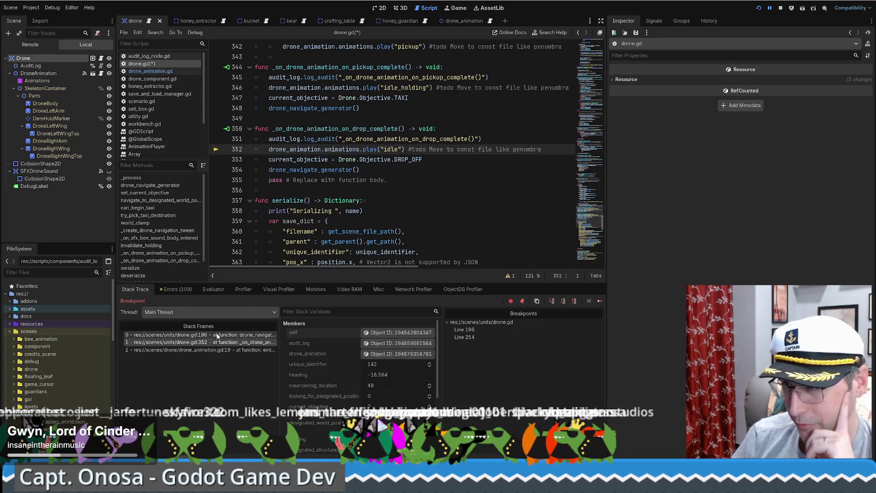
{"action": "left_click", "coordinate": [201, 335]}
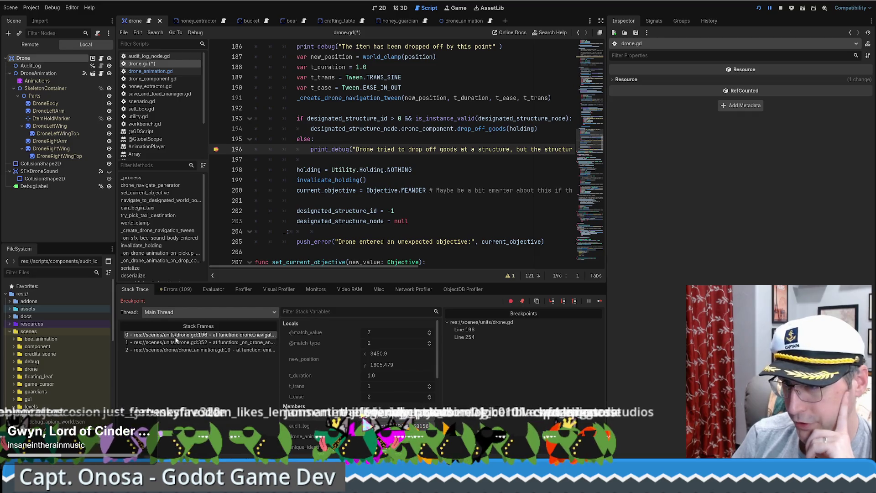
{"action": "left_click", "coordinate": [201, 343]}
Open the drone's audit_log and expand entries 0, 1 and 2.
{"action": "left_click", "coordinate": [387, 343]}
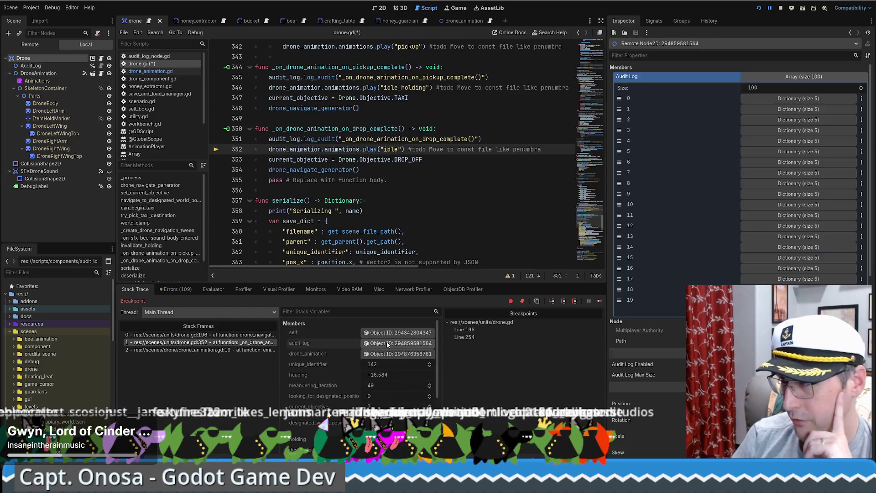
{"action": "left_click", "coordinate": [772, 98]}
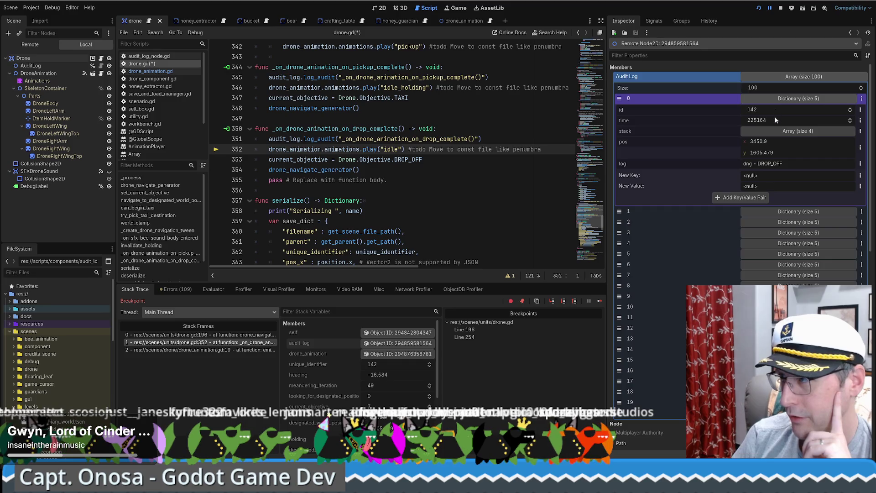
{"action": "left_click", "coordinate": [754, 211]}
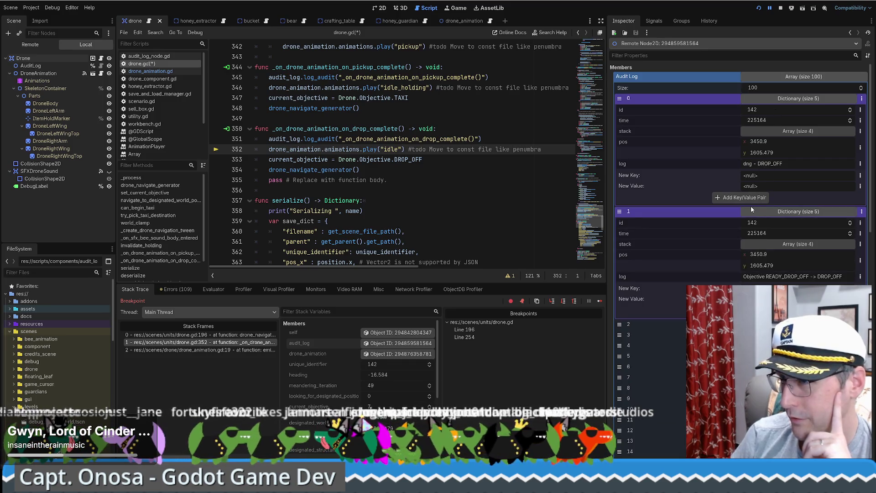
{"action": "left_click_drag", "start_coordinate": [333, 139], "coordinate": [388, 139]}
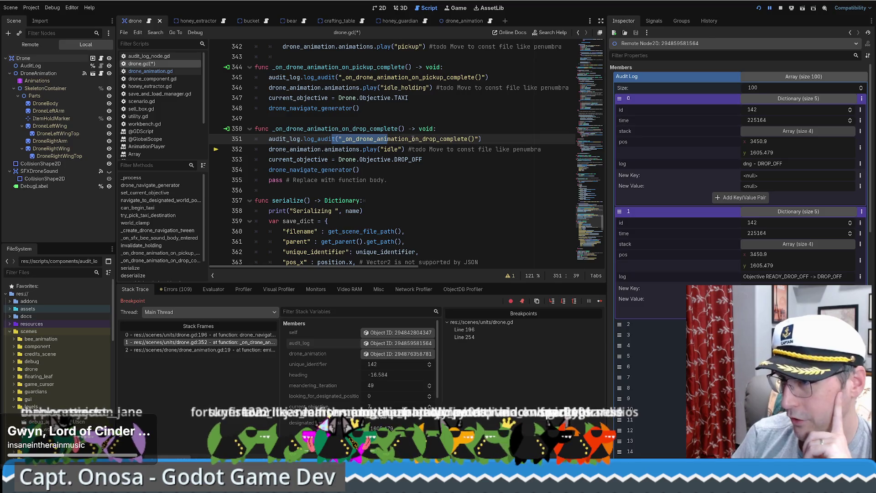
{"action": "left_click", "coordinate": [754, 324]}
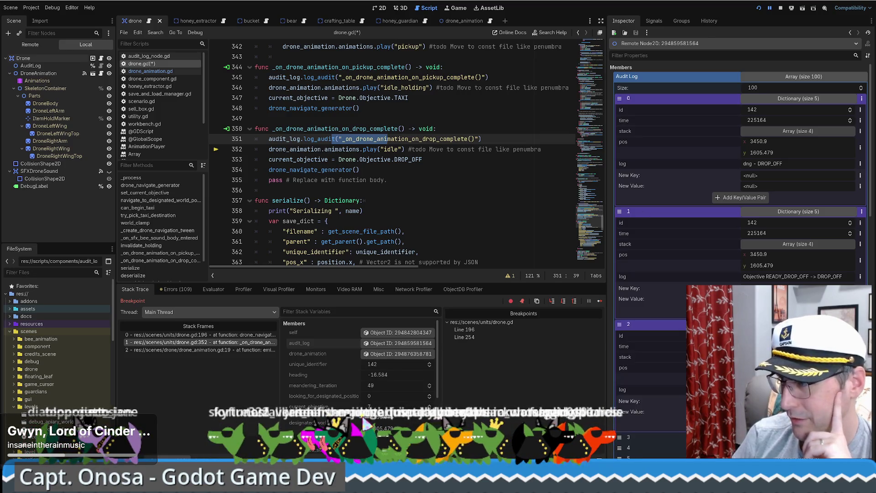
Expand entry 3 and toggle entry 2's recorded call stack open and closed.
{"action": "scroll", "coordinate": [754, 324], "scroll_direction": "down", "scroll_amount": 2}
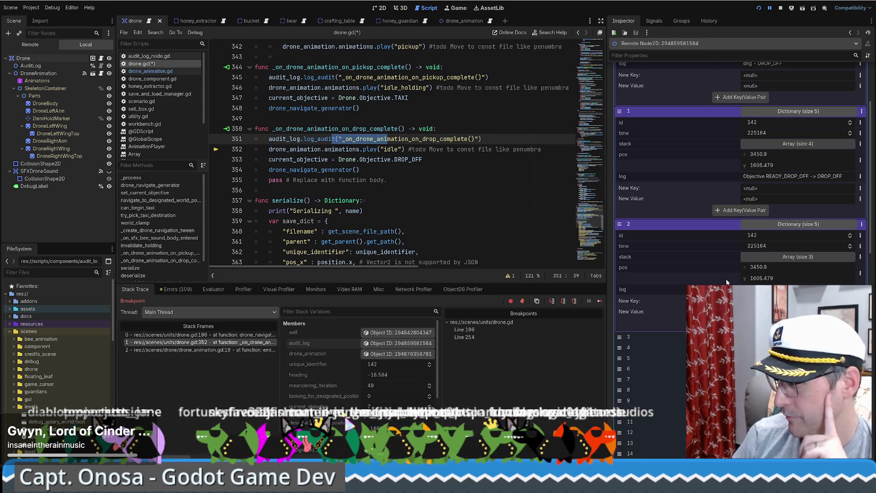
{"action": "left_click", "coordinate": [726, 336]}
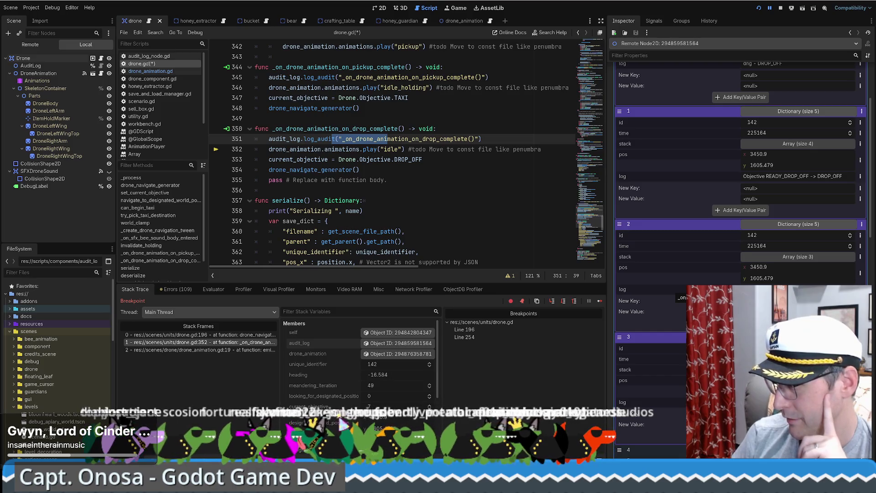
{"action": "left_click", "coordinate": [798, 257]}
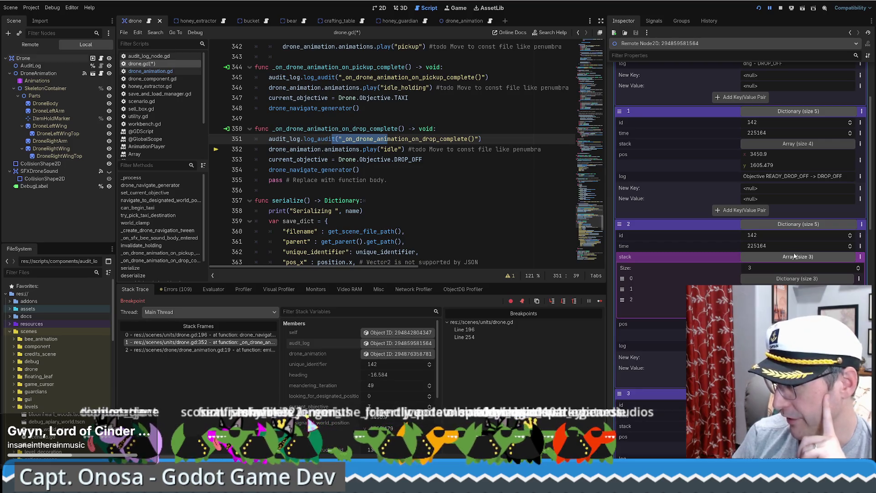
{"action": "left_click", "coordinate": [797, 225]}
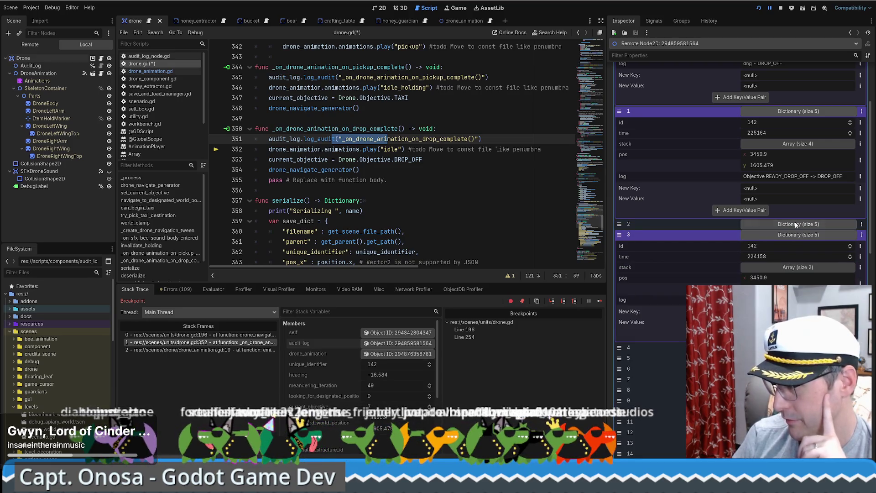
{"action": "left_click", "coordinate": [797, 224]}
{"action": "left_click", "coordinate": [804, 257]}
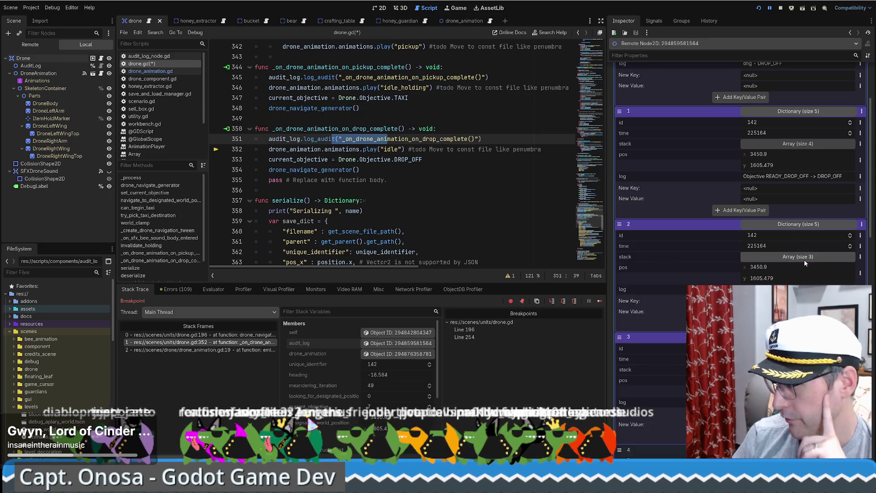
{"action": "scroll", "coordinate": [804, 259], "scroll_direction": "up", "scroll_amount": 1}
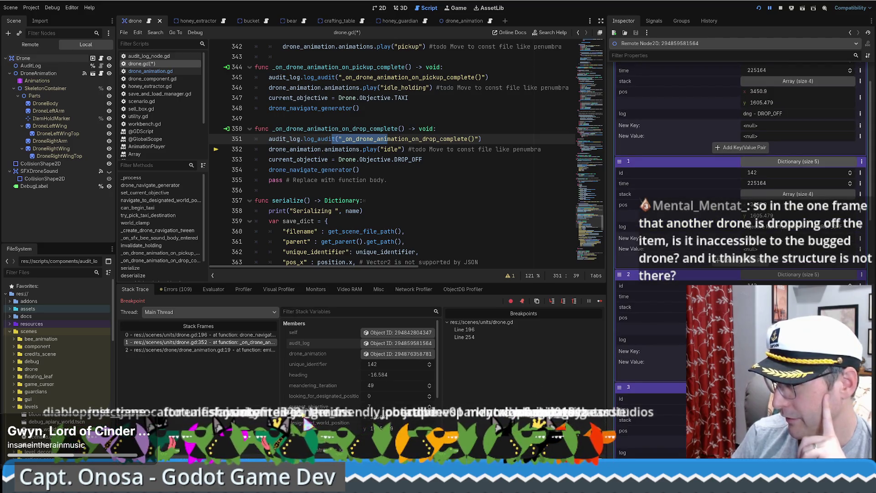
Expand entry 1's recorded call stack and open its line 351 and set_current_objective frames.
{"action": "left_click", "coordinate": [795, 194]}
{"action": "left_click", "coordinate": [806, 248]}
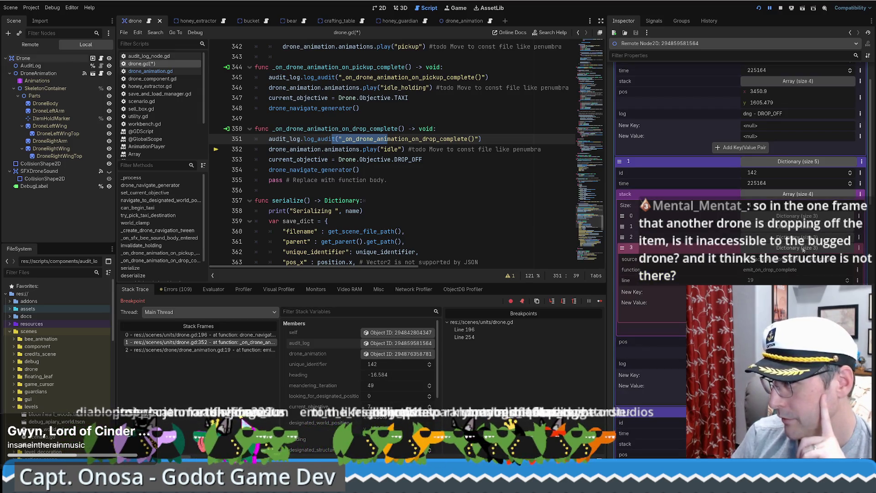
{"action": "left_click", "coordinate": [804, 237]}
{"action": "left_click", "coordinate": [804, 237]}
{"action": "left_click", "coordinate": [800, 227]}
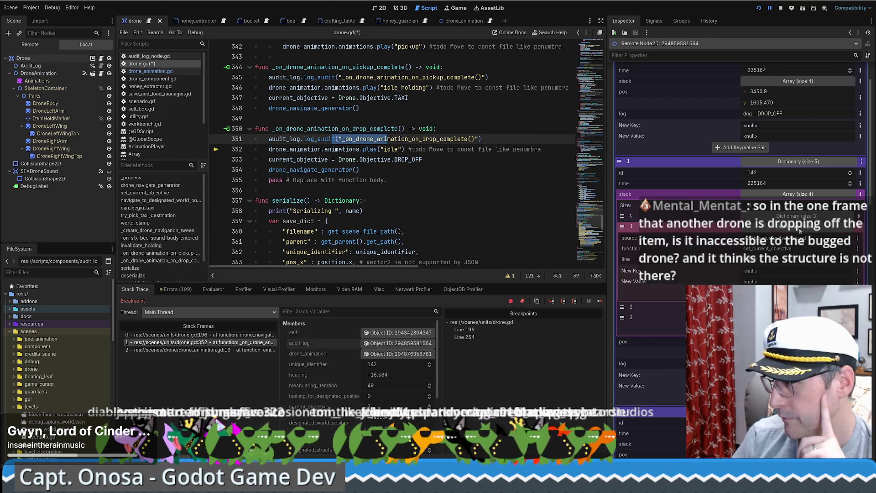
{"action": "left_click", "coordinate": [799, 228]}
{"action": "left_click", "coordinate": [805, 237]}
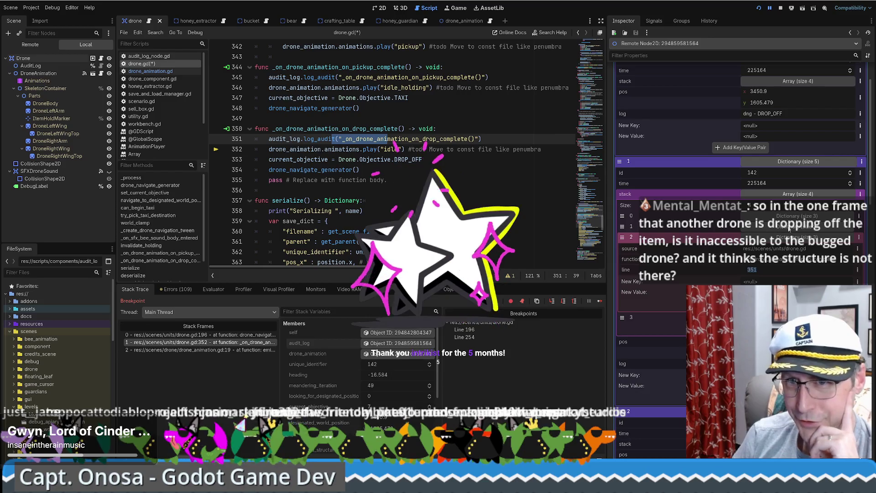
Compare the set_current_objective frame at line 206 with the drop-complete frame at line 351, highlighting log_audit.
{"action": "left_click", "coordinate": [789, 227]}
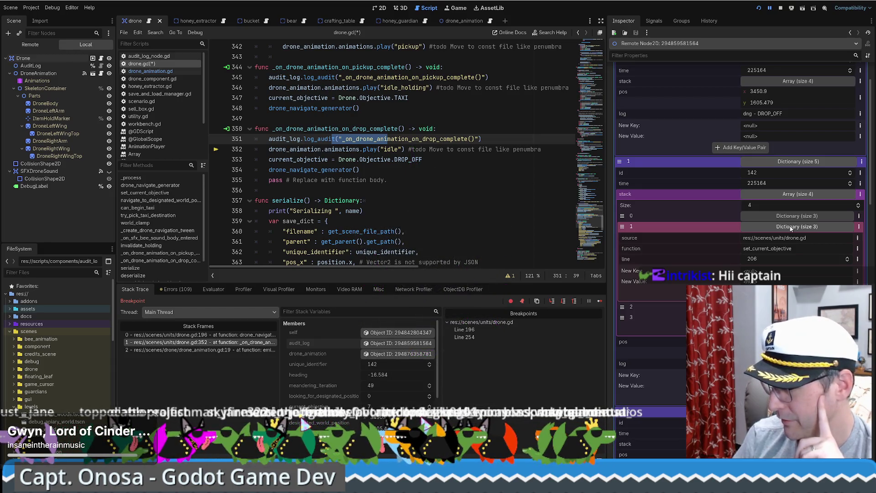
{"action": "left_click", "coordinate": [791, 226]}
{"action": "left_click", "coordinate": [793, 236]}
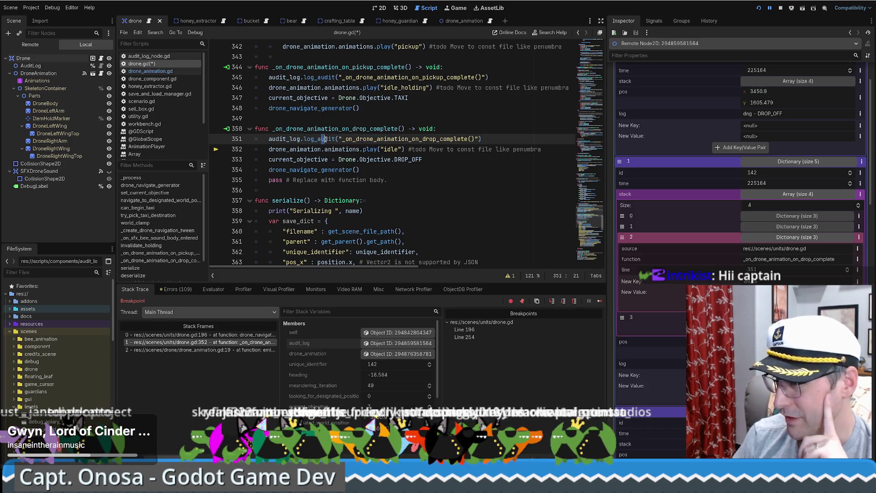
{"action": "left_click_drag", "start_coordinate": [323, 139], "coordinate": [420, 139]}
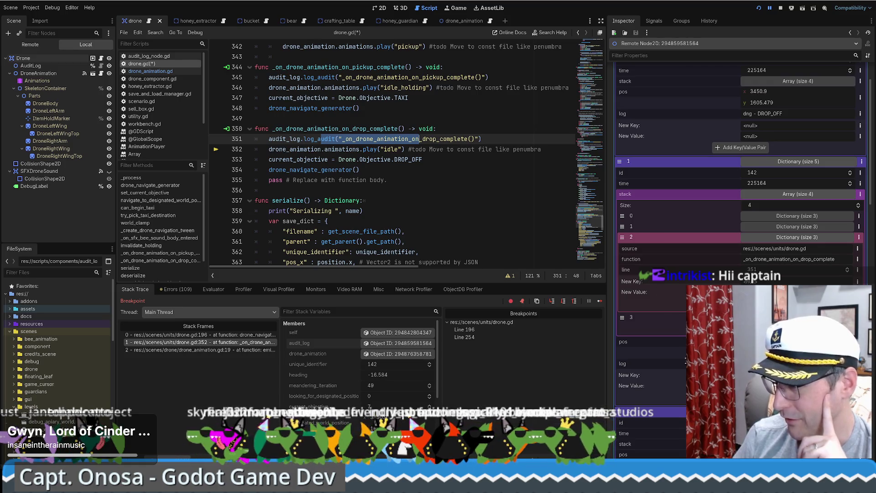
{"action": "scroll", "coordinate": [740, 228], "scroll_direction": "down", "scroll_amount": 3}
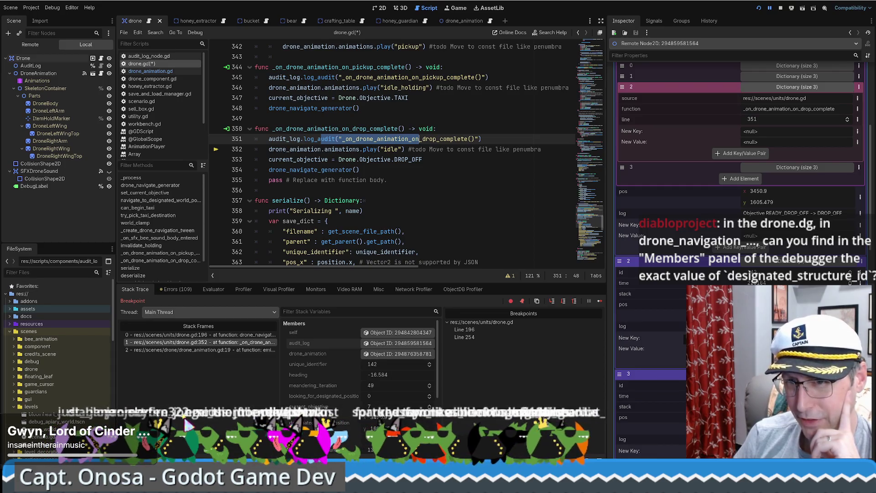
{"action": "left_click", "coordinate": [771, 79]}
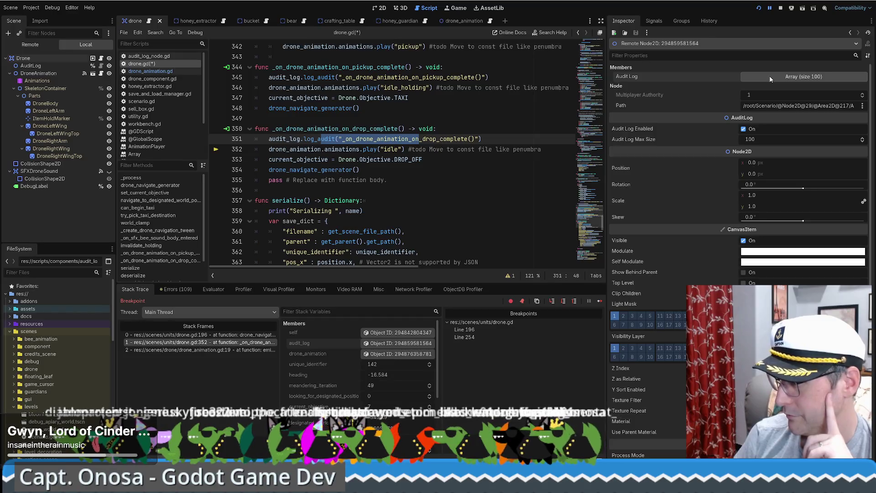
{"action": "scroll", "coordinate": [753, 114], "scroll_direction": "down", "scroll_amount": 3}
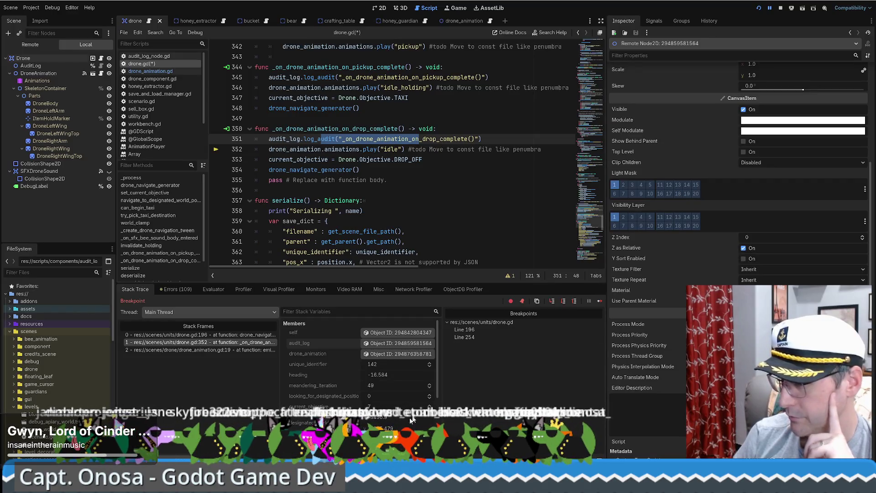
{"action": "left_click", "coordinate": [419, 334]}
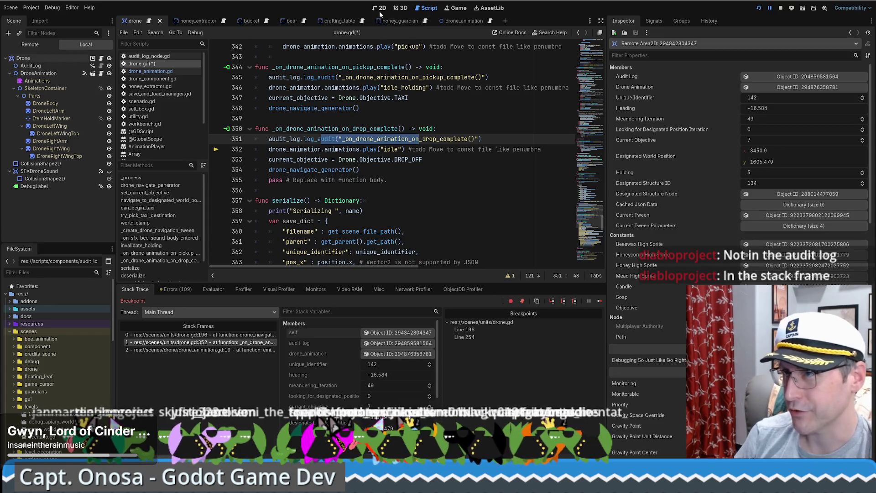
{"action": "left_click", "coordinate": [366, 343]}
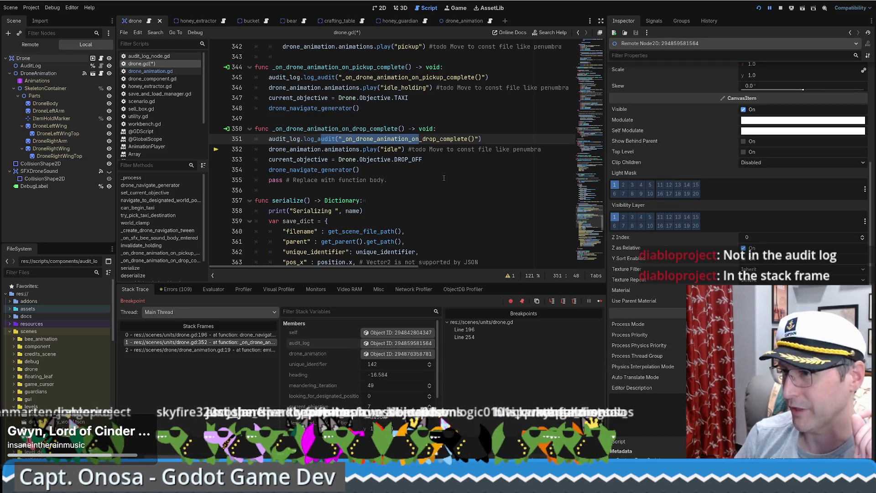
{"action": "scroll", "coordinate": [676, 146], "scroll_direction": "up", "scroll_amount": 5}
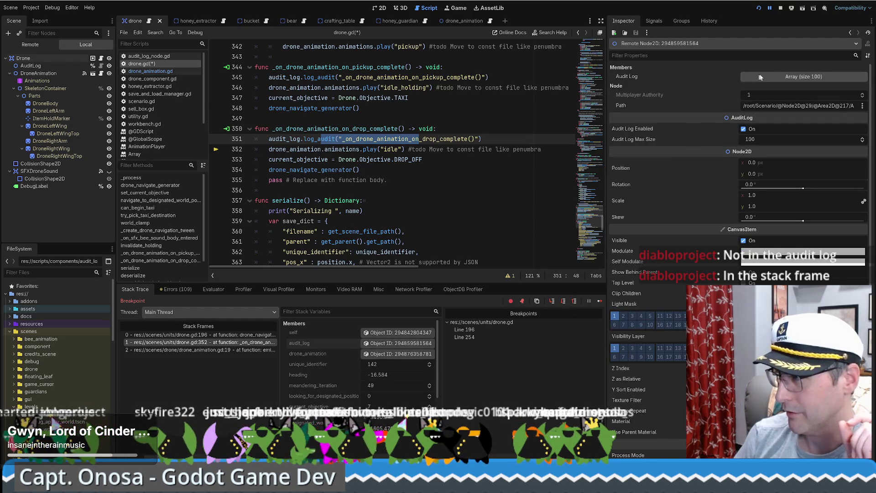
Expand audit entries 3, 2 and 1, check entry 2's timestamp, and select the DROP_OFF objective line.
{"action": "left_click", "coordinate": [775, 77]}
{"action": "left_click", "coordinate": [790, 130]}
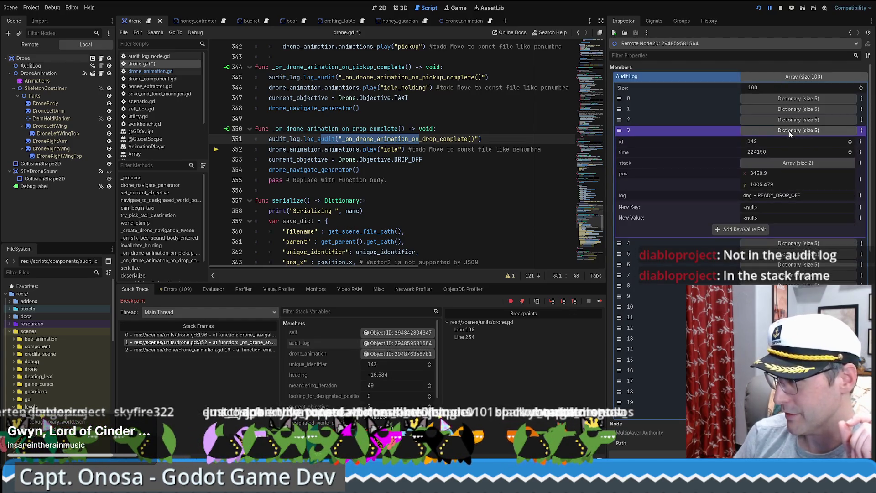
{"action": "left_click", "coordinate": [817, 120]}
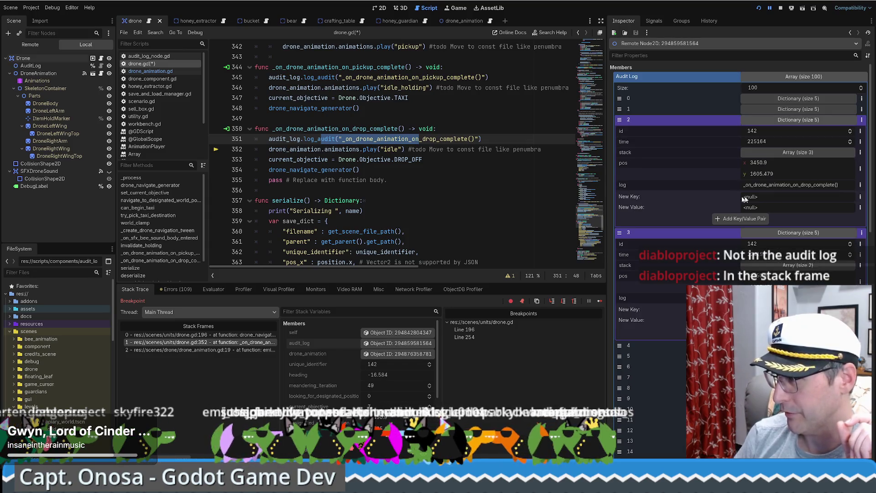
{"action": "left_click_drag", "start_coordinate": [498, 138], "coordinate": [222, 138]}
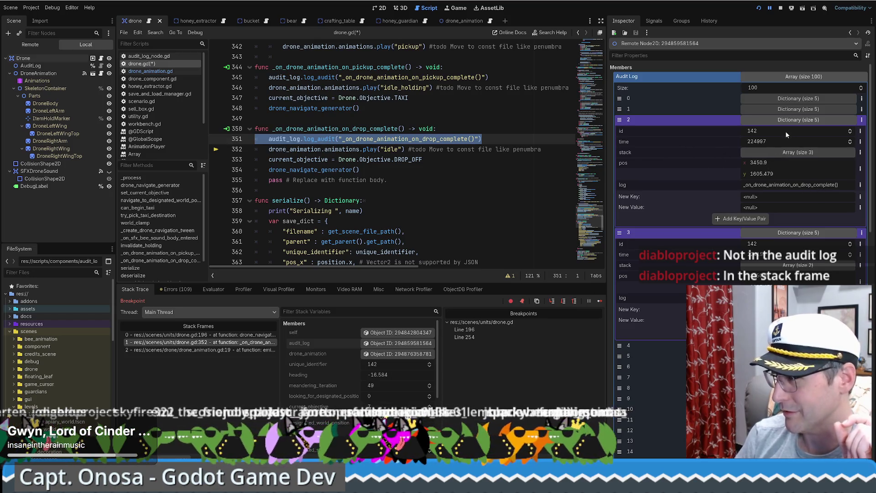
{"action": "left_click", "coordinate": [780, 110]}
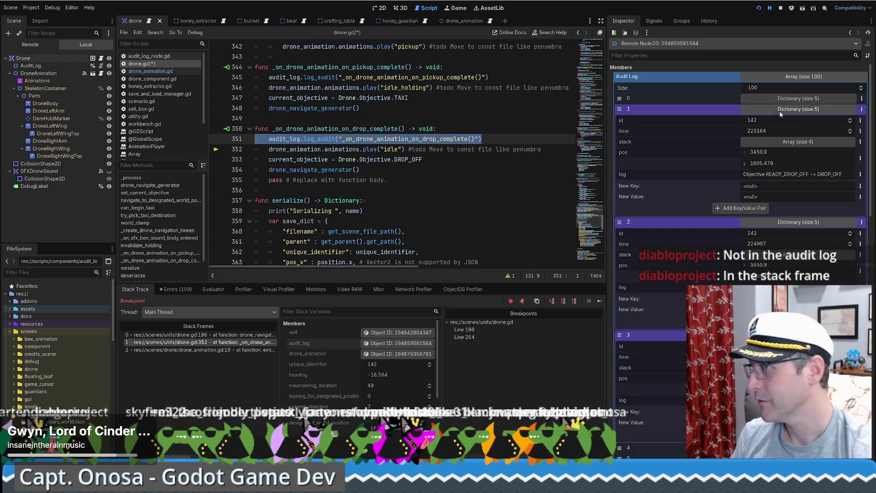
{"action": "left_click", "coordinate": [782, 244]}
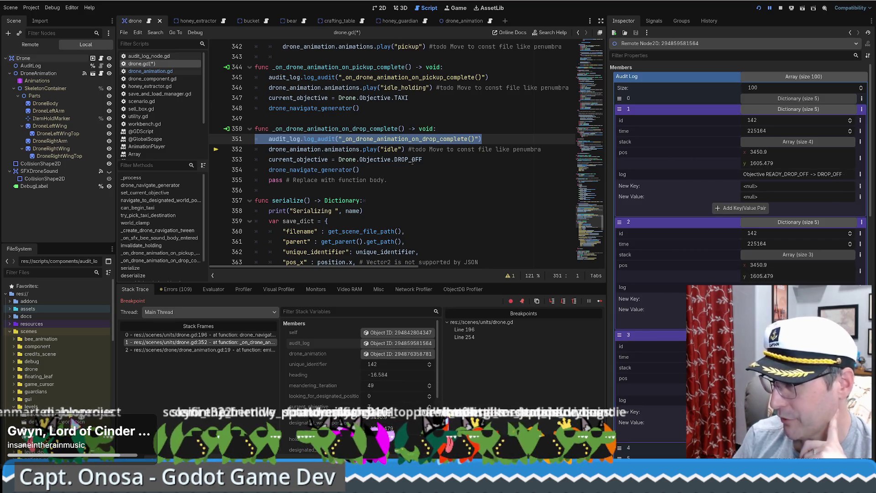
{"action": "left_click", "coordinate": [225, 154]}
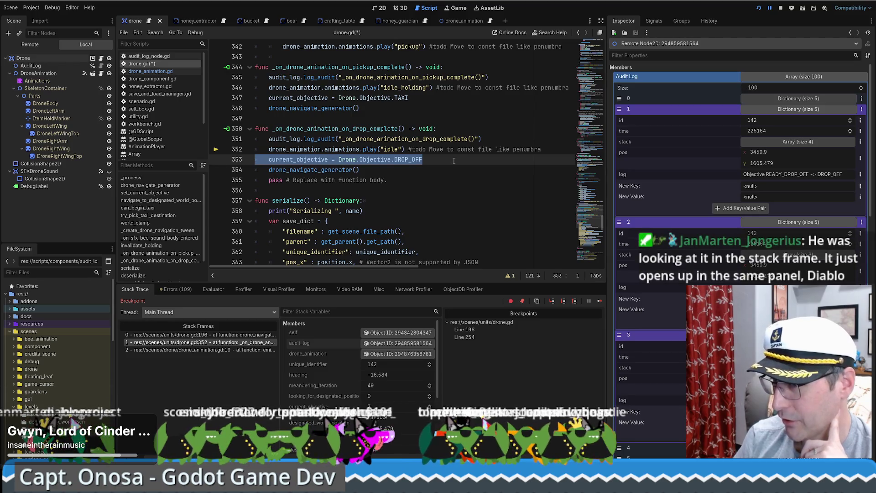
View entry 1's stack frames at lines 206 and 351, then select the log_audit and idle animation lines.
{"action": "left_click", "coordinate": [777, 142]}
{"action": "left_click", "coordinate": [783, 165]}
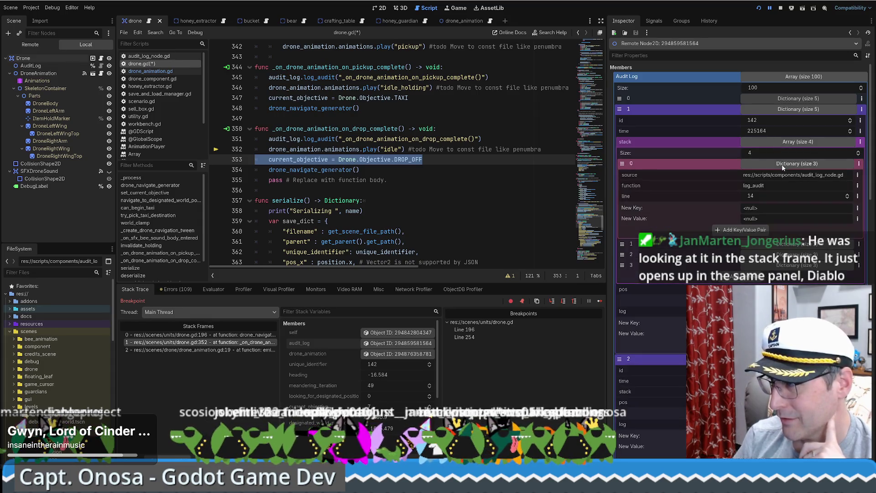
{"action": "left_click", "coordinate": [782, 165]}
{"action": "left_click", "coordinate": [783, 174]}
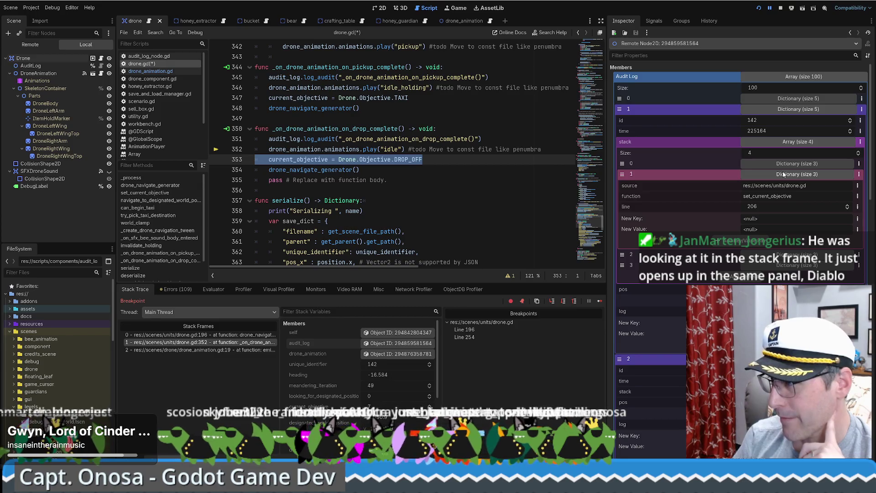
{"action": "left_click", "coordinate": [784, 175]}
{"action": "left_click", "coordinate": [785, 185]}
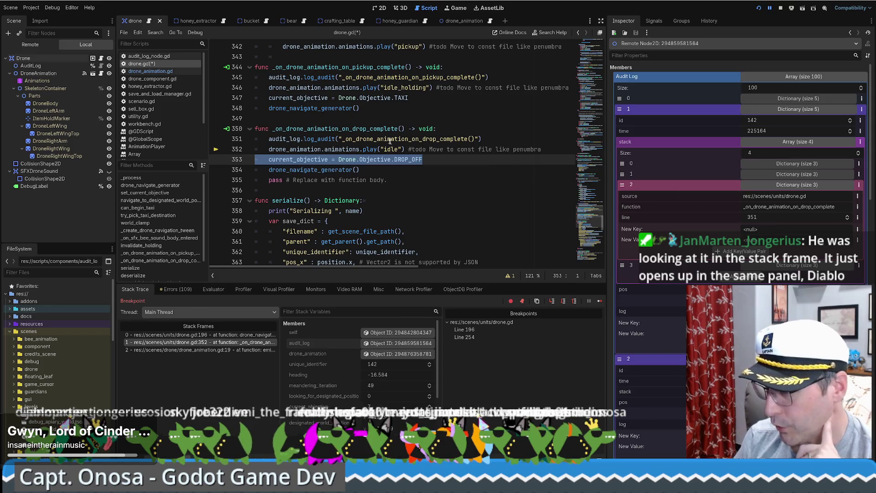
{"action": "left_click_drag", "start_coordinate": [483, 139], "coordinate": [214, 137]}
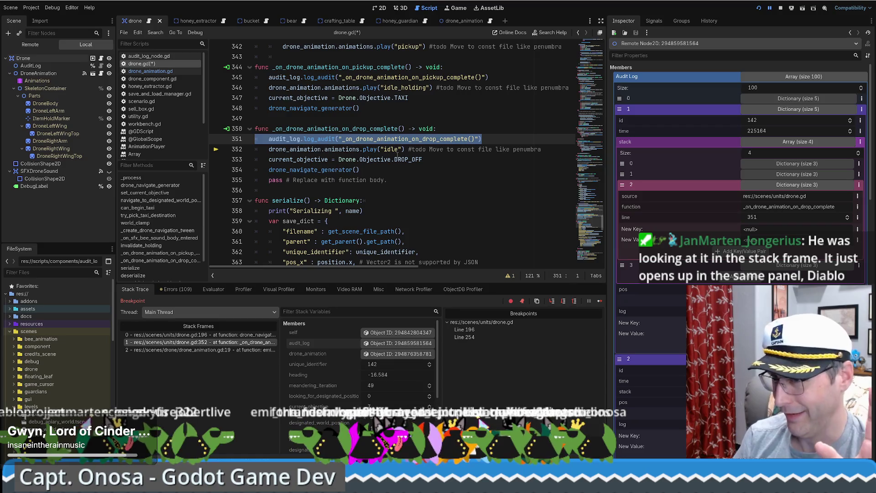
{"action": "left_click_drag", "start_coordinate": [555, 149], "coordinate": [166, 149]}
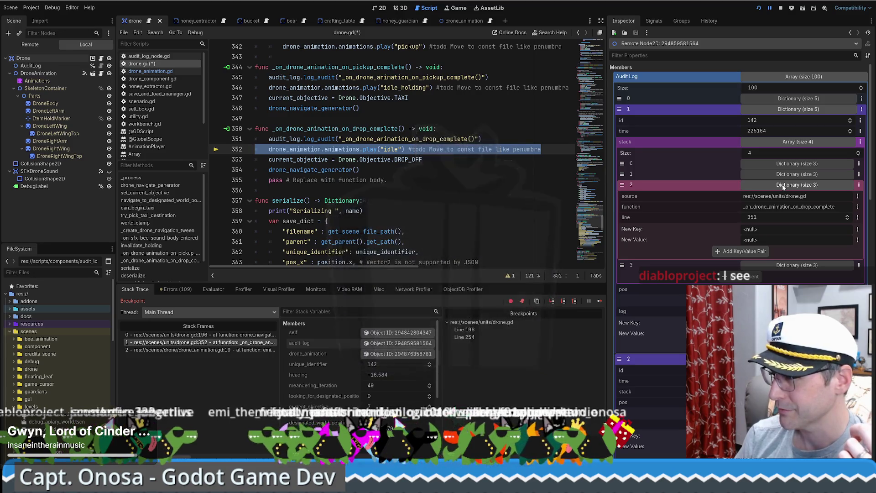
Toggle audit stack frame details, switch from entry 1 to entry 0, then return to the line 196 frame.
{"action": "left_click", "coordinate": [793, 267]}
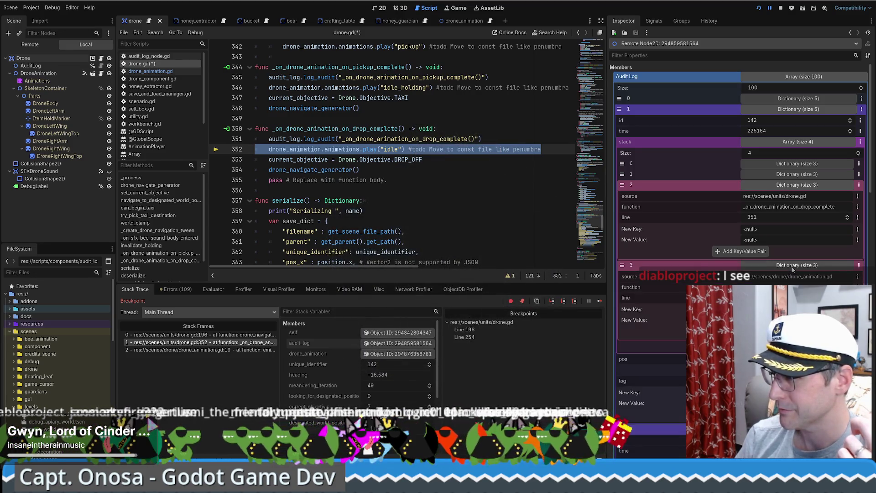
{"action": "left_click", "coordinate": [793, 267]}
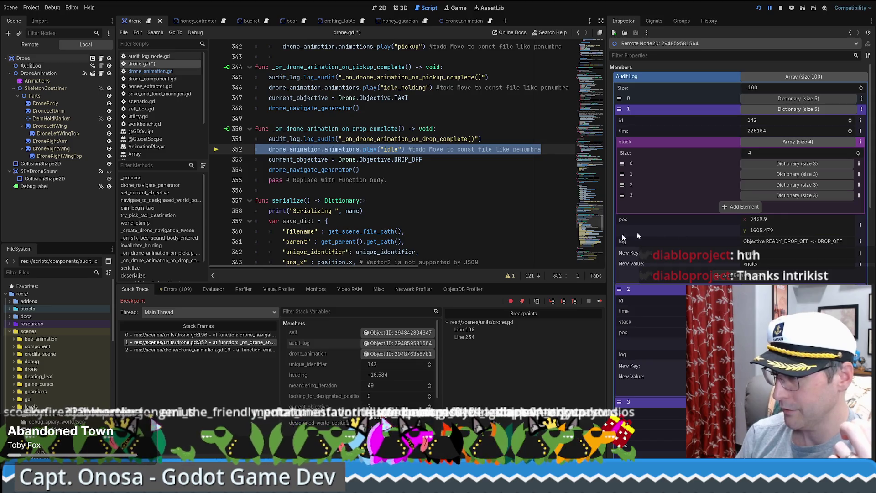
{"action": "left_click", "coordinate": [804, 163]}
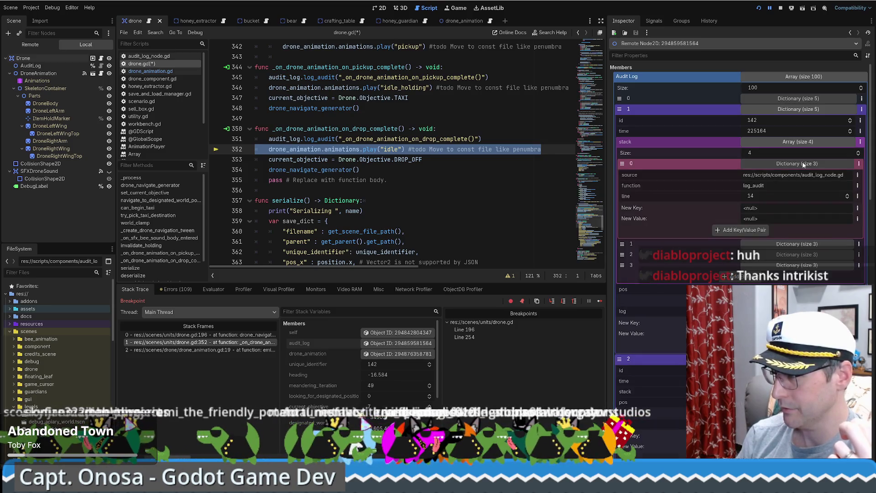
{"action": "left_click", "coordinate": [805, 174]}
{"action": "left_click", "coordinate": [804, 185]}
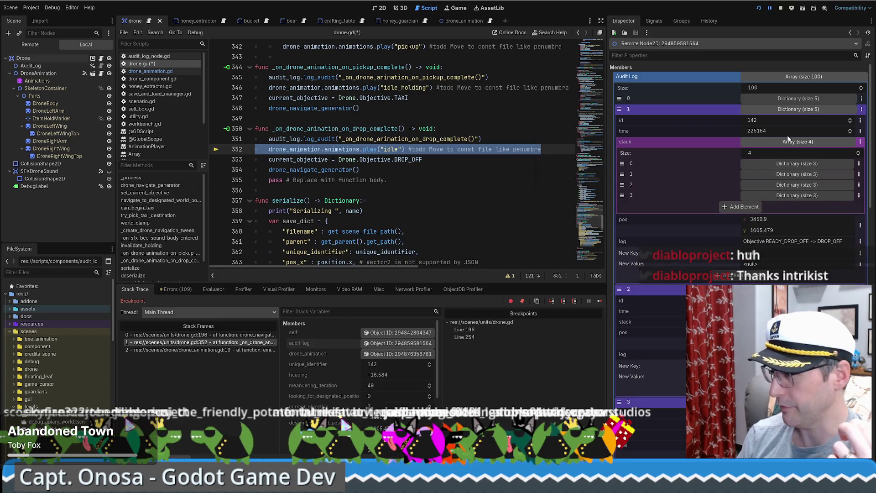
{"action": "left_click", "coordinate": [793, 111]}
{"action": "left_click", "coordinate": [793, 100]}
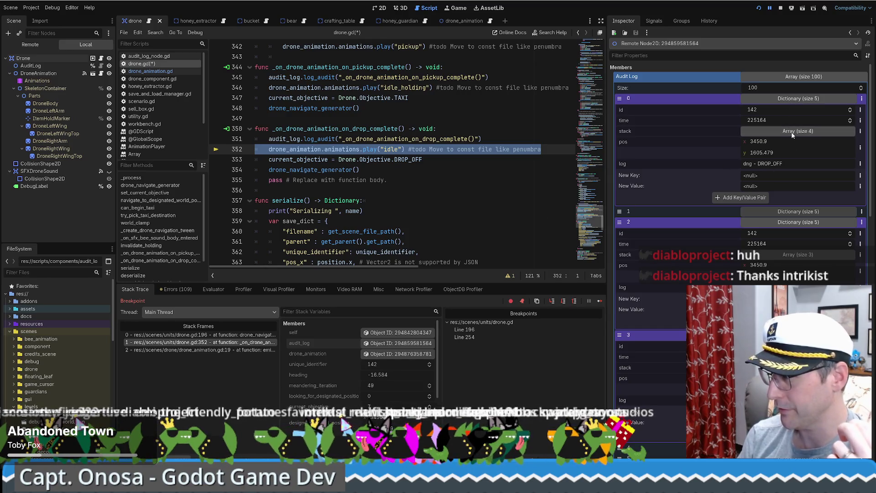
{"action": "left_click", "coordinate": [232, 336]}
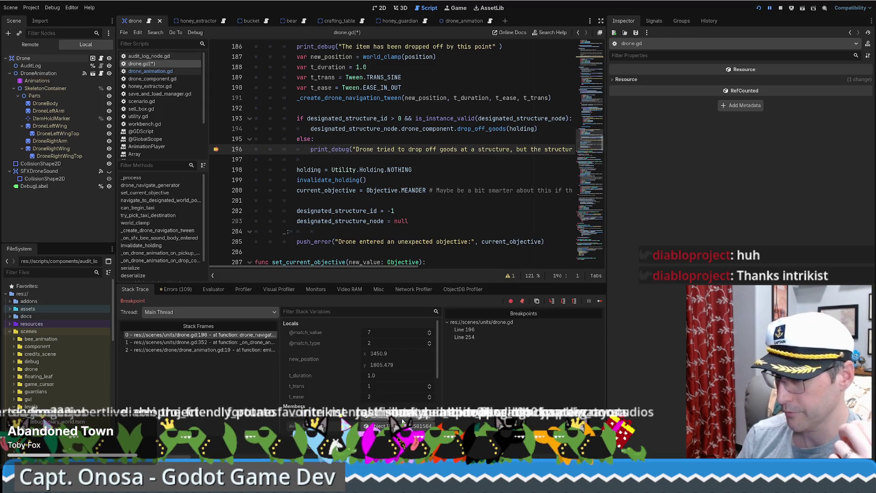
Show the AuditLog node's members, expand audit entry 0, and briefly peek at entry 1.
{"action": "left_click", "coordinate": [377, 426]}
{"action": "left_click", "coordinate": [784, 99]}
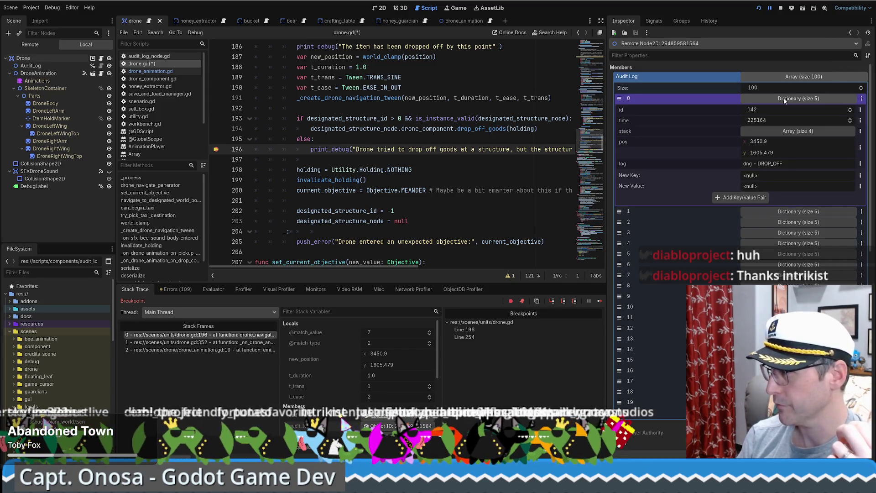
{"action": "left_click", "coordinate": [793, 214]}
{"action": "left_click", "coordinate": [793, 213]}
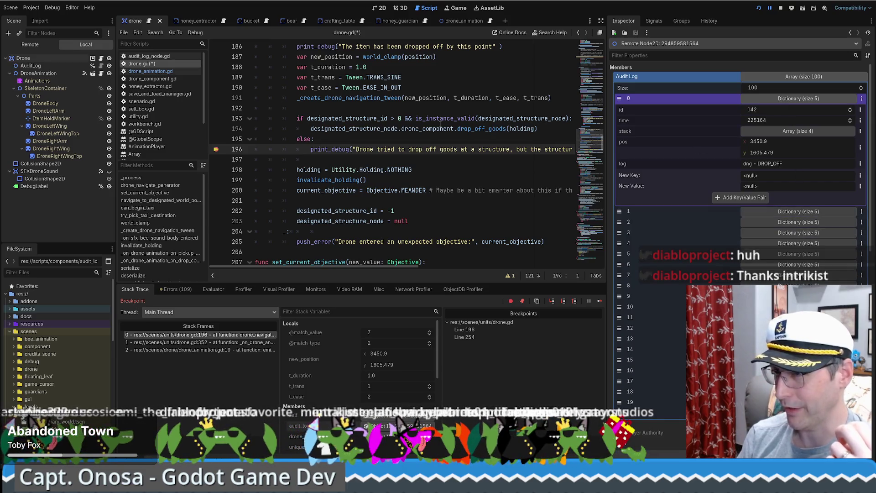
{"action": "mouse_move", "coordinate": [380, 139]}
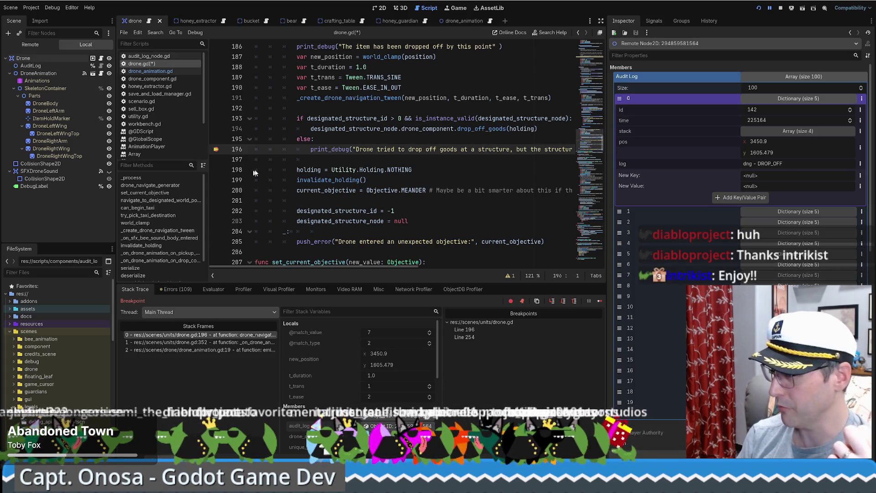
{"action": "left_click_drag", "start_coordinate": [332, 149], "coordinate": [501, 151]}
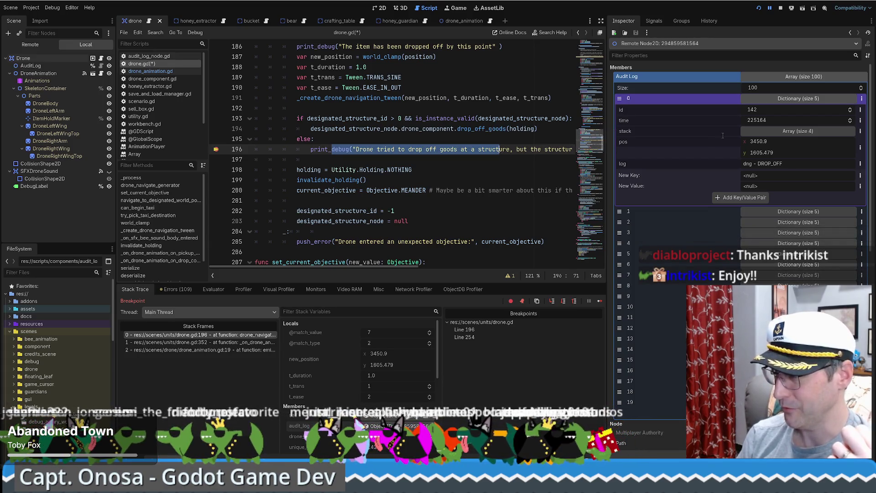
Expand entry 0's stack array and inspect stack frames 0 and 3.
{"action": "left_click", "coordinate": [798, 132]}
{"action": "left_click", "coordinate": [800, 155]}
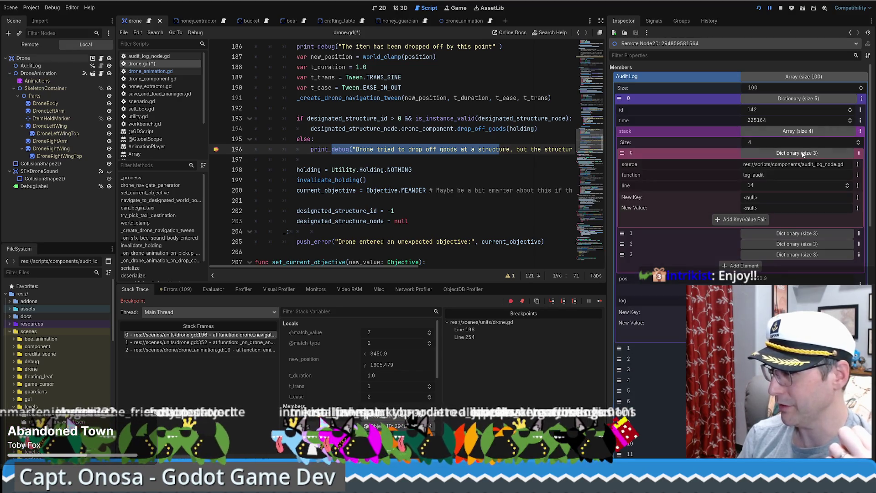
{"action": "left_click", "coordinate": [802, 153]}
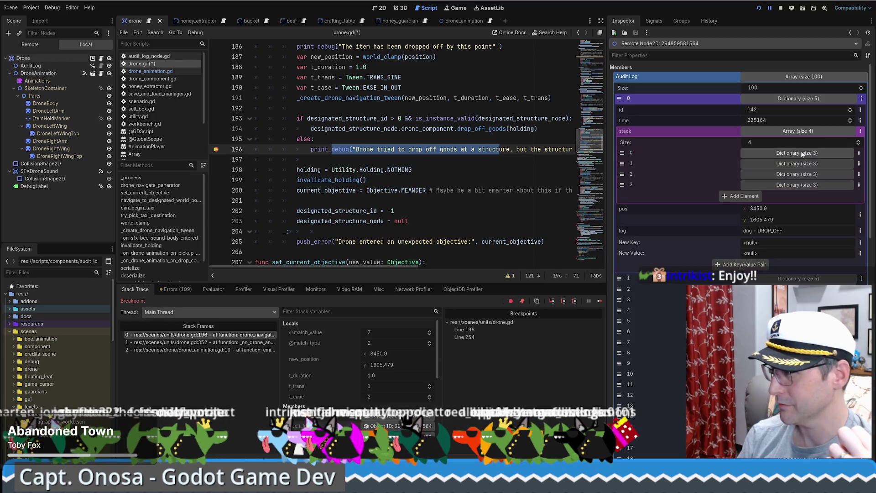
{"action": "left_click", "coordinate": [801, 185]}
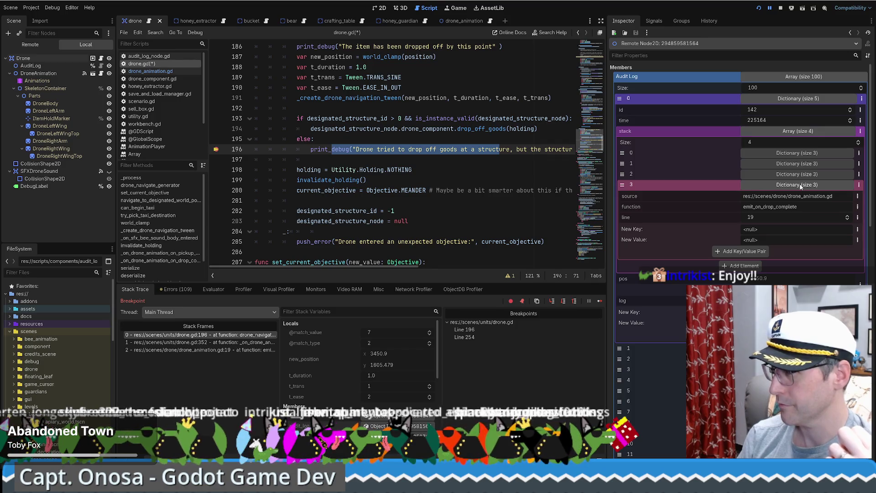
{"action": "left_click", "coordinate": [800, 186]}
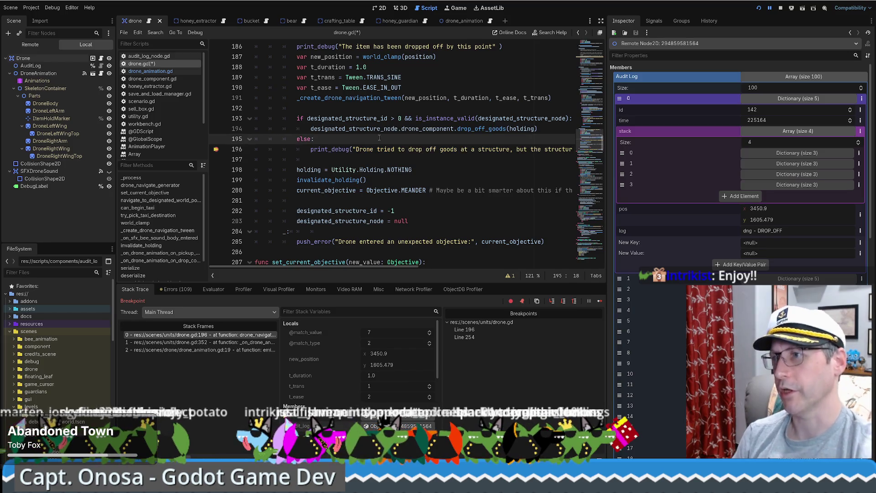
Add audit_log.log_audit("Drone tried to drop off goods") as line 196 under else:, then resume.
{"action": "key", "text": "Return"}
{"action": "key", "text": "BackSpace"}
{"action": "key", "text": "BackSpace"}
{"action": "type", "text": "audit_log.lo"}
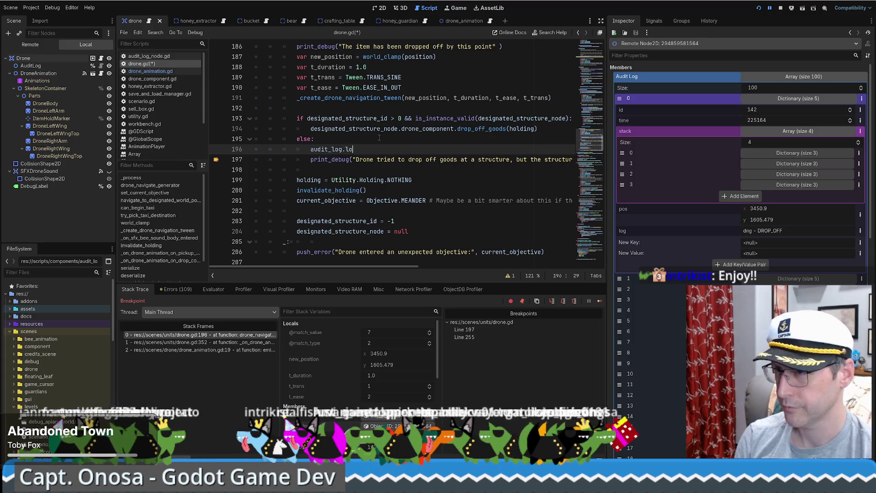
{"action": "type", "text": "g"}
{"action": "key", "text": "Return"}
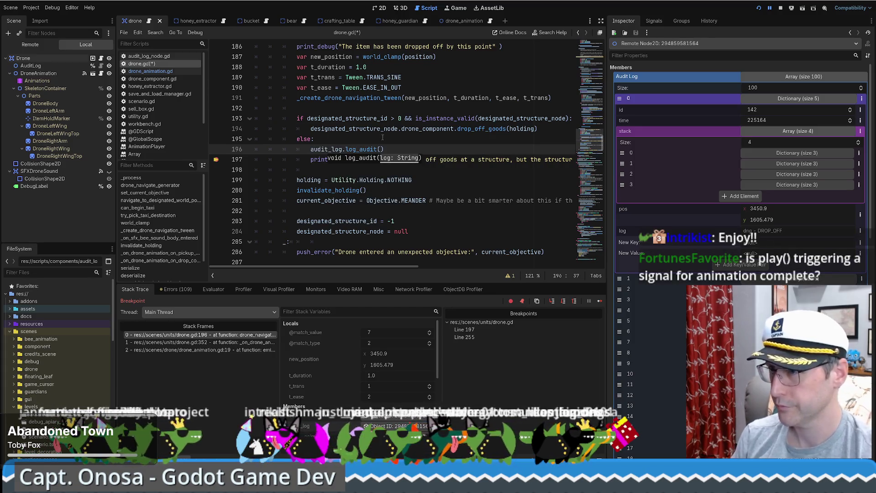
{"action": "left_click_drag", "start_coordinate": [353, 159], "coordinate": [458, 159]}
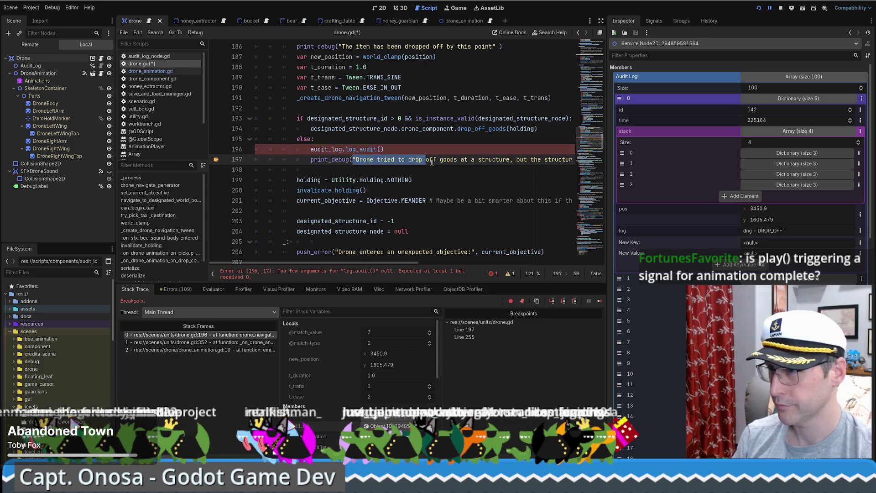
{"action": "key", "text": "ctrl+c"}
{"action": "left_click", "coordinate": [383, 149]}
{"action": "key", "text": "ctrl+v"}
{"action": "type", "text": "\""}
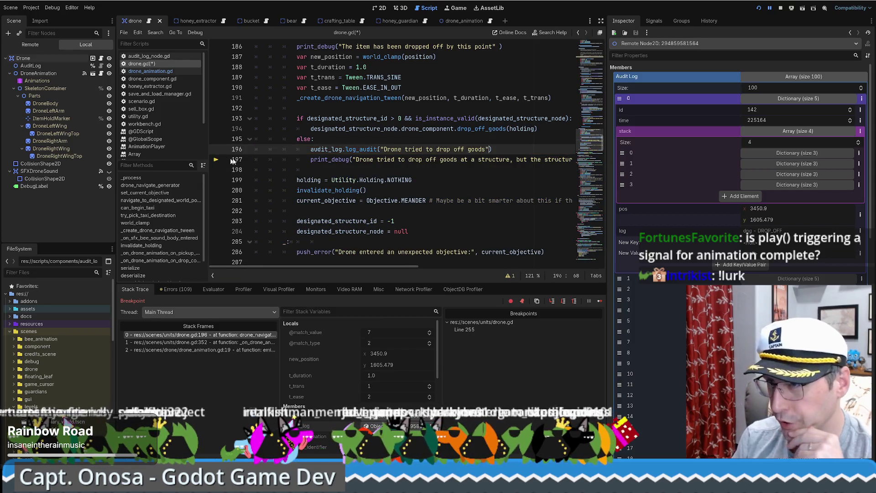
{"action": "key", "text": "F12"}
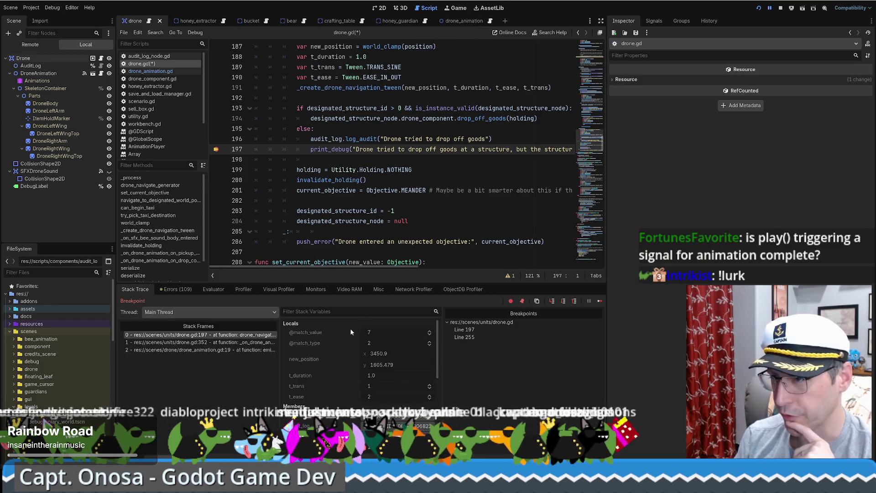
Resume, then evaluate designated_structure_id (134) and designated_structure_node in the Evaluator.
{"action": "key", "text": "F12"}
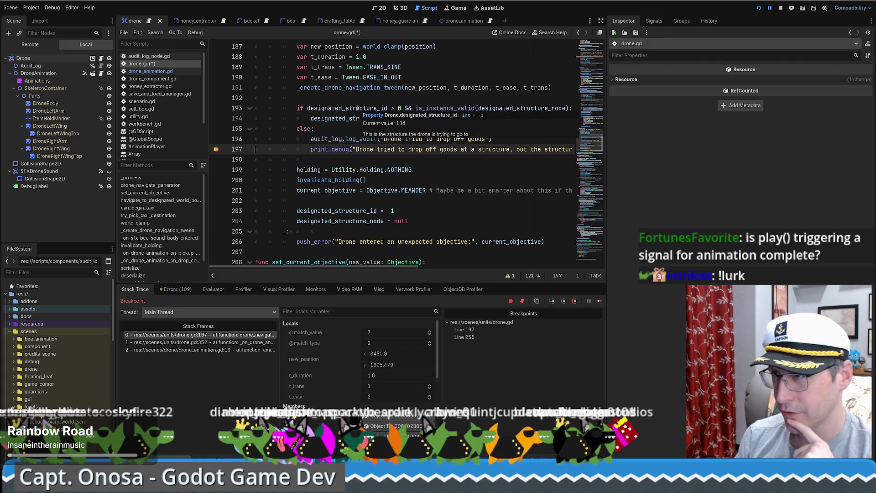
{"action": "double_click", "coordinate": [358, 109]}
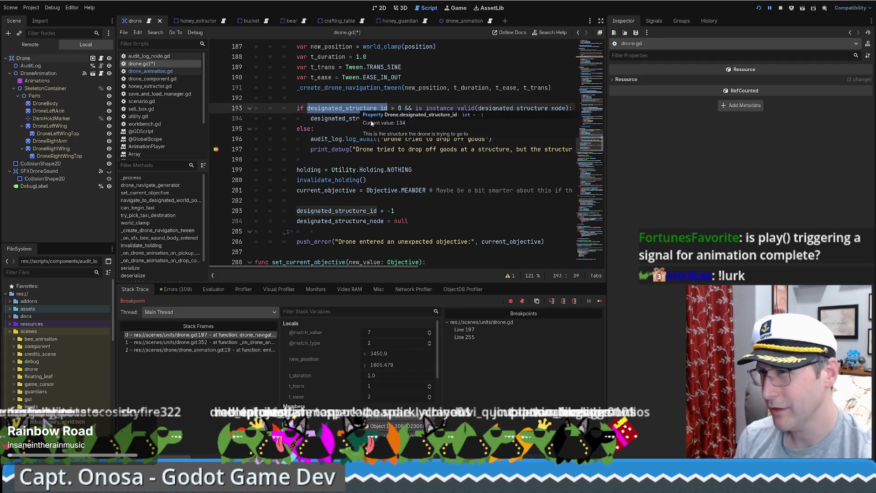
{"action": "left_click", "coordinate": [223, 292]}
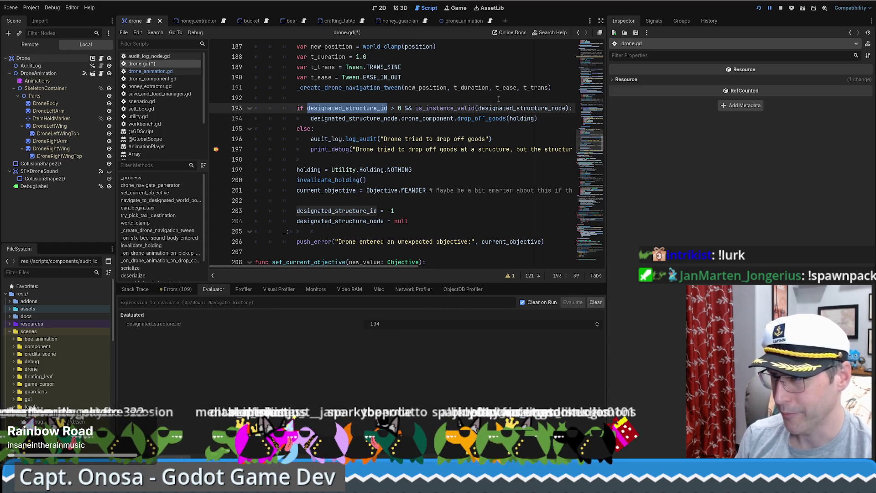
{"action": "double_click", "coordinate": [513, 107]}
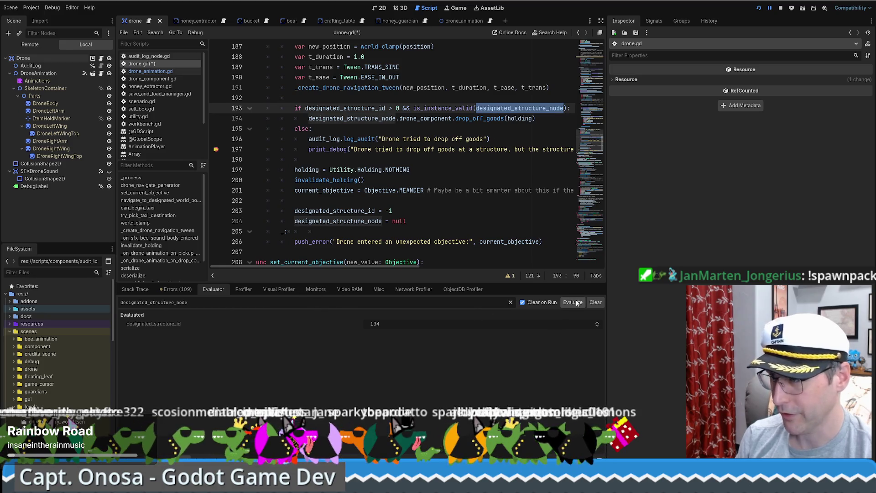
{"action": "left_click", "coordinate": [572, 302]}
{"action": "left_click", "coordinate": [486, 324]}
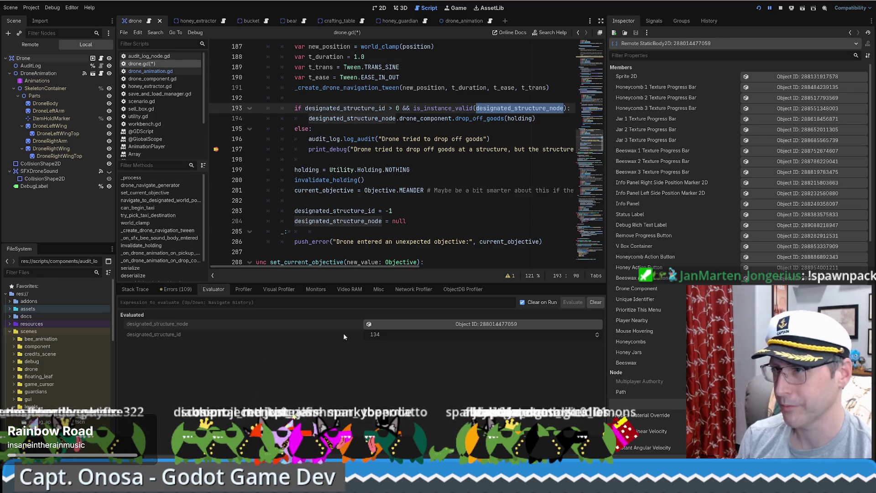
Review the structure id check and drop_off_goods call on lines 193–194, then return to Stack Trace.
{"action": "left_click", "coordinate": [398, 150]}
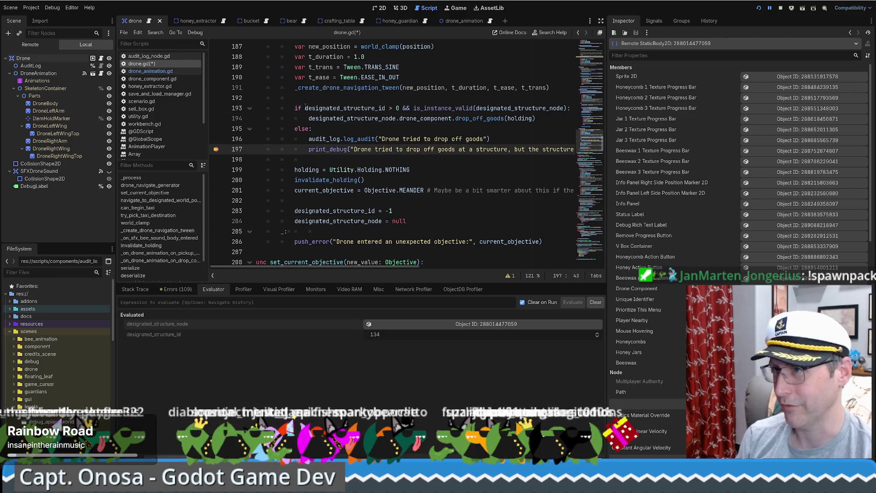
{"action": "left_click_drag", "start_coordinate": [305, 108], "coordinate": [463, 108]}
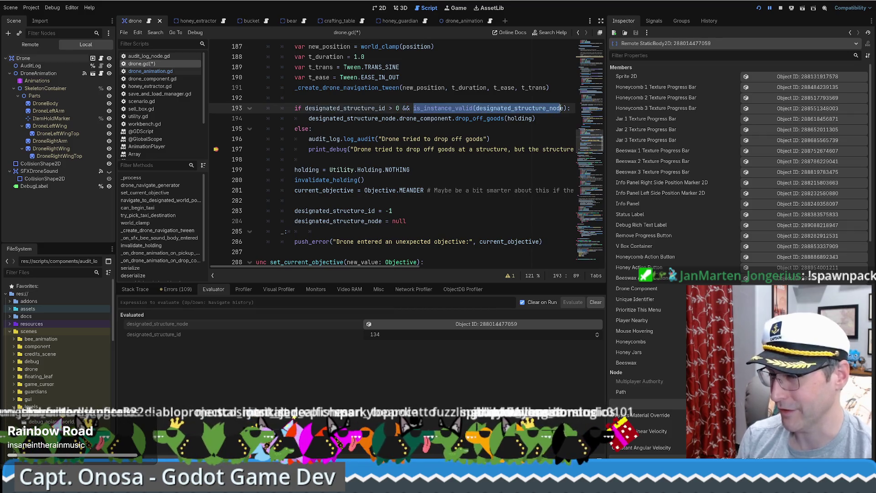
{"action": "left_click_drag", "start_coordinate": [311, 119], "coordinate": [545, 119]}
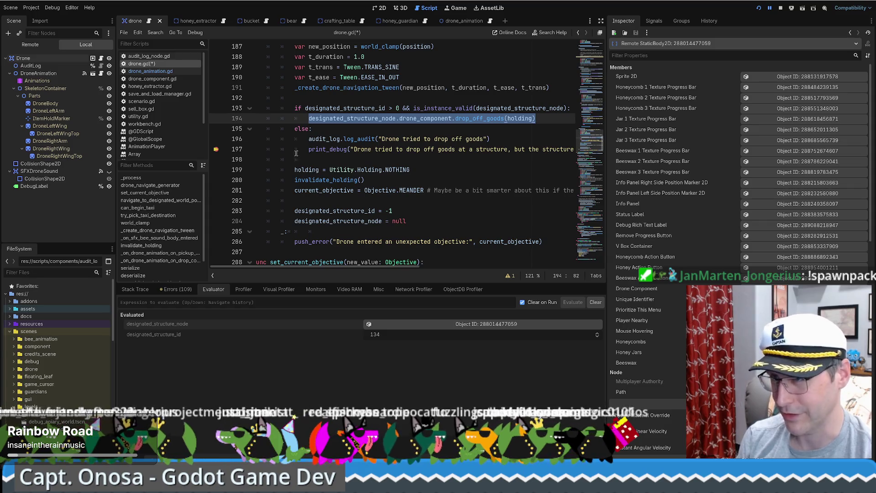
{"action": "left_click_drag", "start_coordinate": [297, 150], "coordinate": [406, 149]}
{"action": "left_click", "coordinate": [406, 149]}
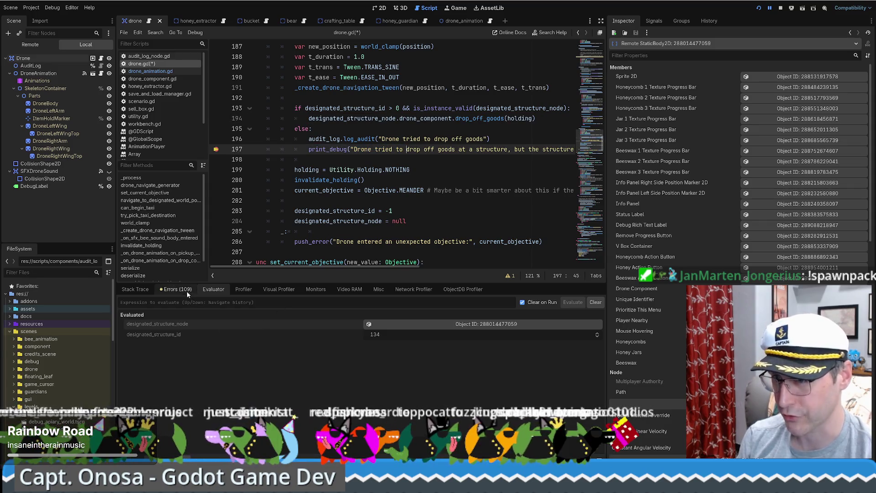
{"action": "left_click", "coordinate": [145, 290]}
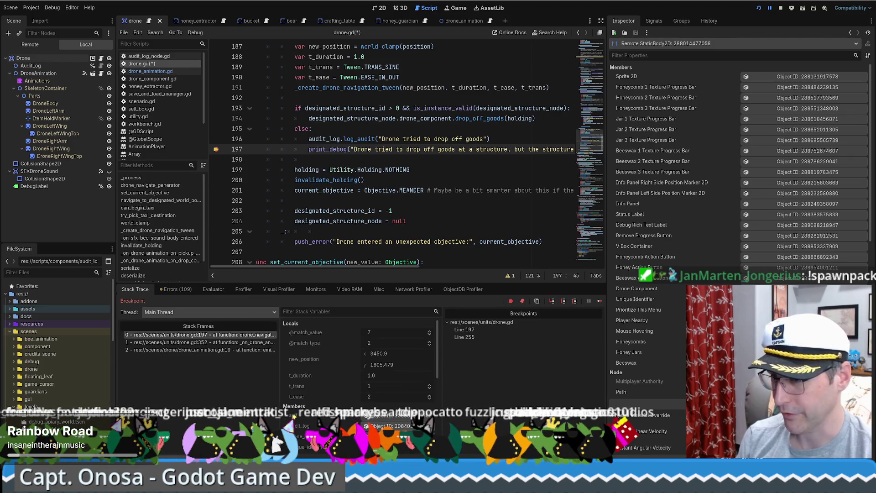
Expand the remote Audit Log array and its entries 0 and 1 showing the DROP_OFF record.
{"action": "left_click", "coordinate": [391, 426]}
{"action": "left_click", "coordinate": [800, 77]}
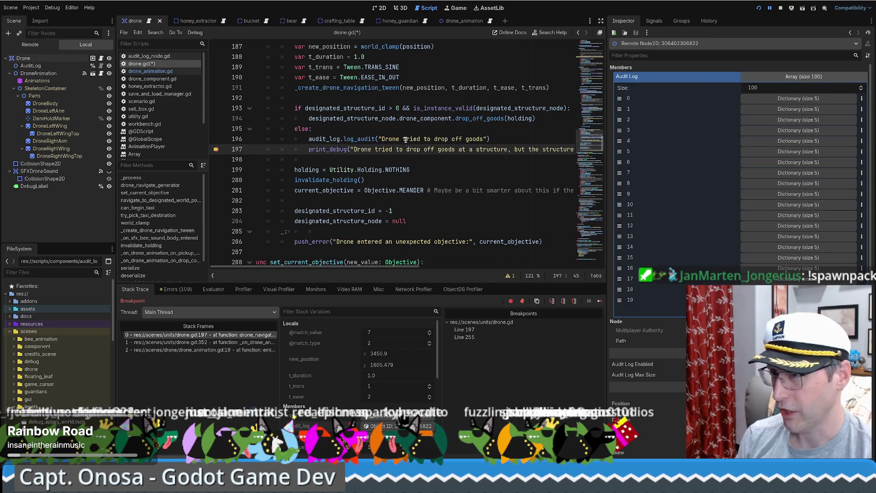
{"action": "left_click_drag", "start_coordinate": [388, 139], "coordinate": [484, 139]}
{"action": "left_click", "coordinate": [801, 99]}
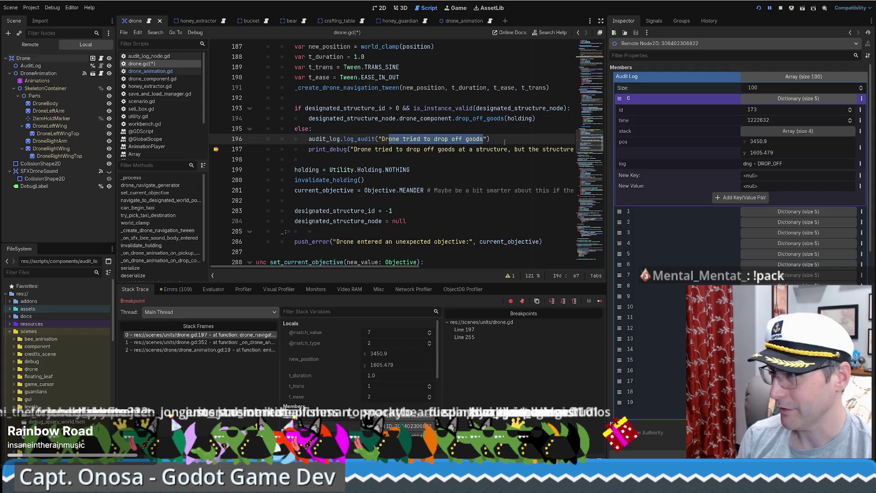
{"action": "left_click", "coordinate": [783, 213]}
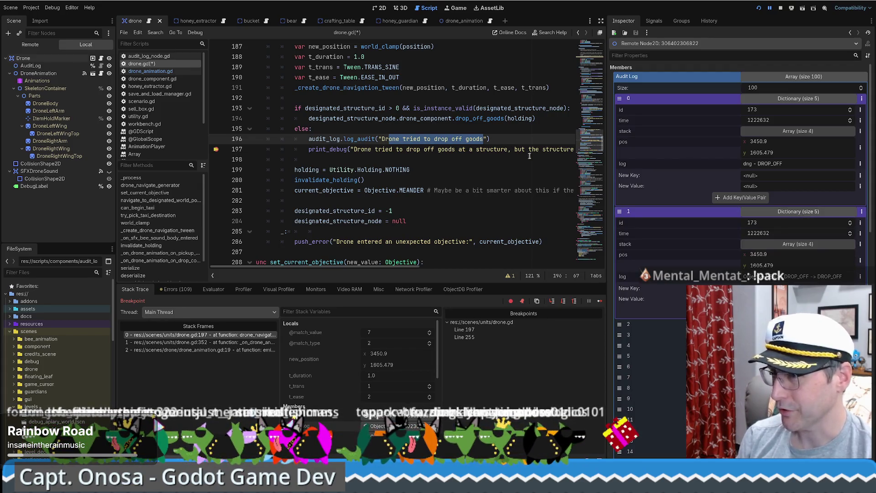
Review the new log_audit line 196 and the print_debug call on line 197.
{"action": "left_click", "coordinate": [505, 138]}
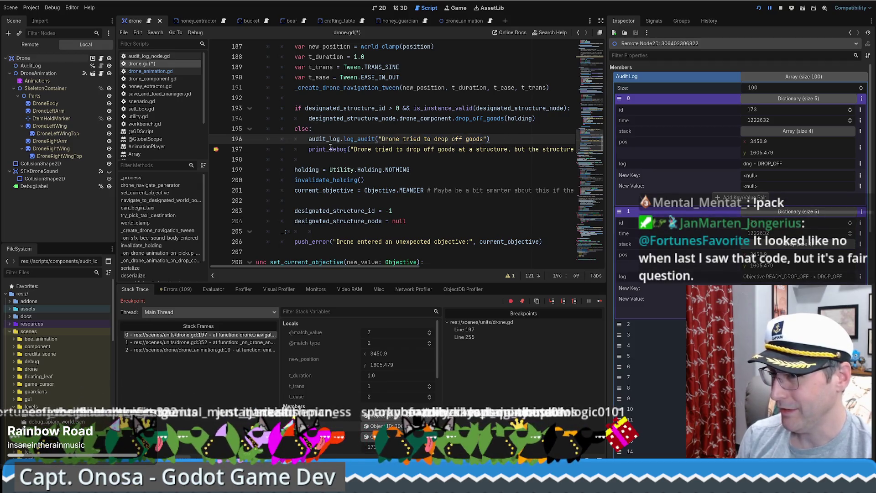
{"action": "left_click_drag", "start_coordinate": [308, 148], "coordinate": [473, 149]}
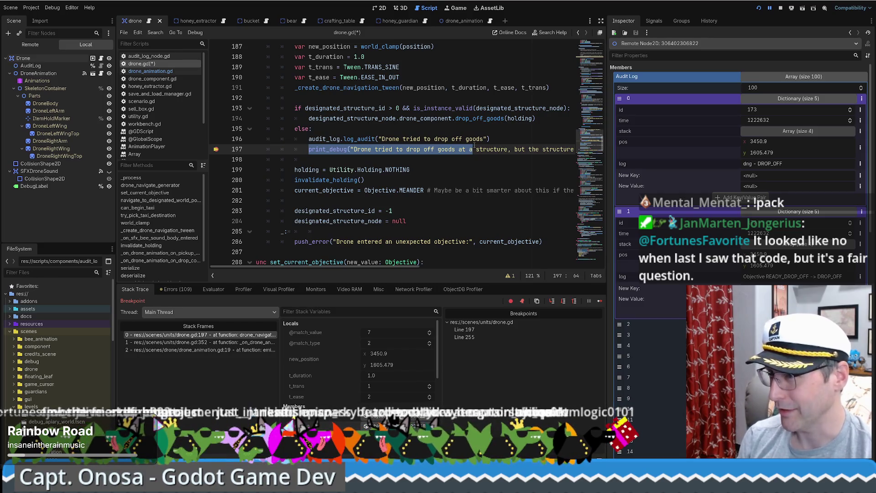
{"action": "left_click_drag", "start_coordinate": [508, 138], "coordinate": [295, 139]}
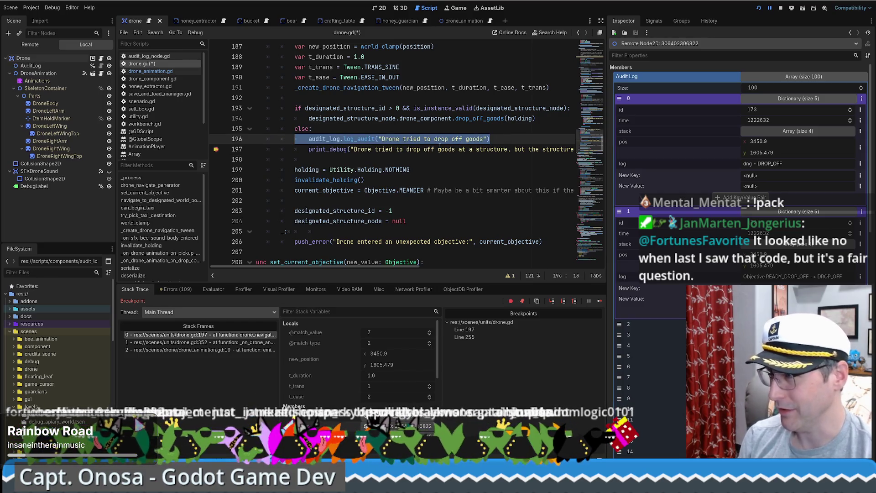
{"action": "left_click", "coordinate": [439, 149]}
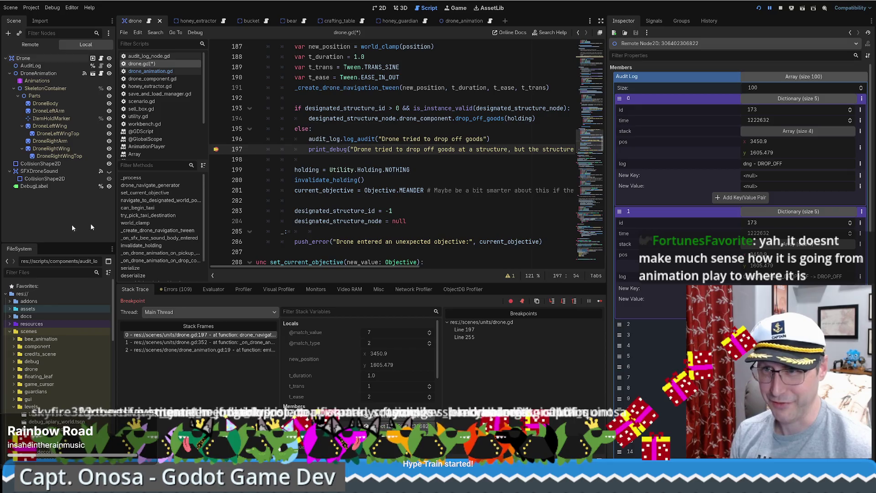
{"action": "double_click", "coordinate": [73, 73]}
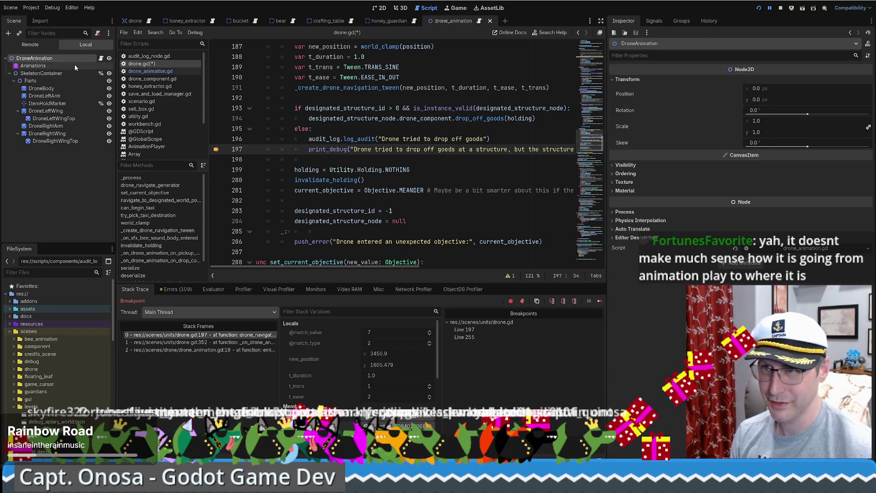
{"action": "key", "text": "F2"}
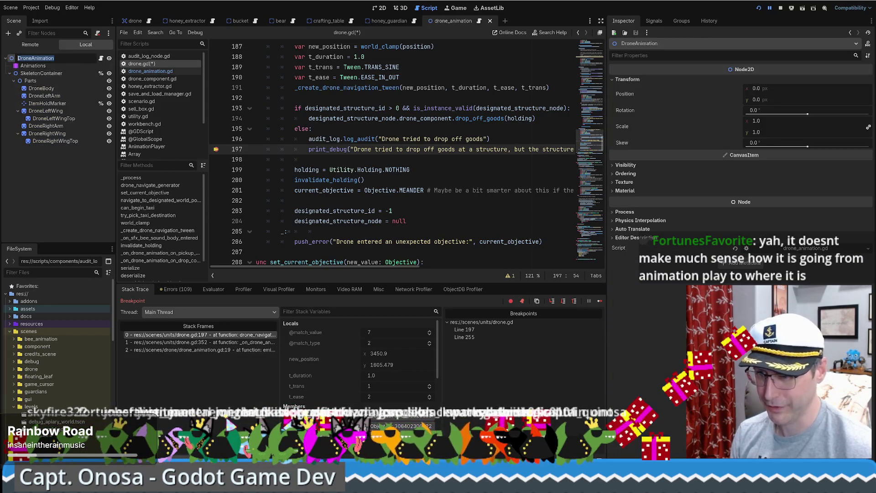
{"action": "key", "text": "Escape"}
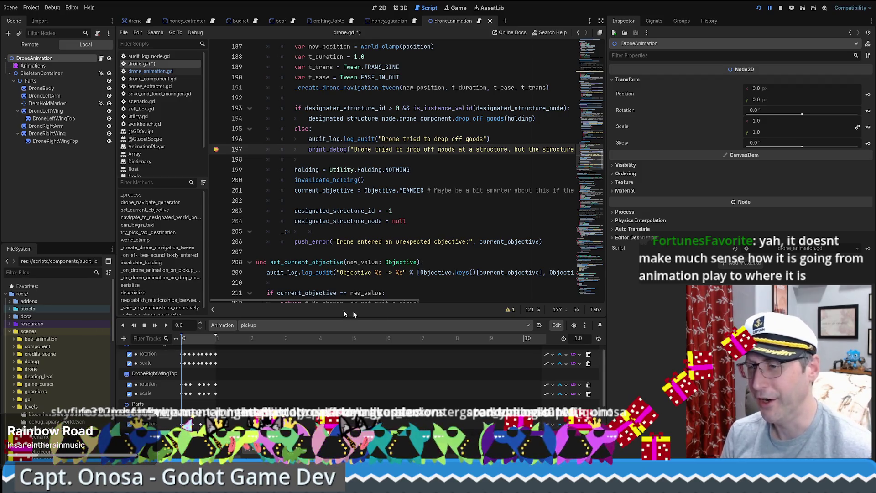
{"action": "left_click", "coordinate": [288, 324]}
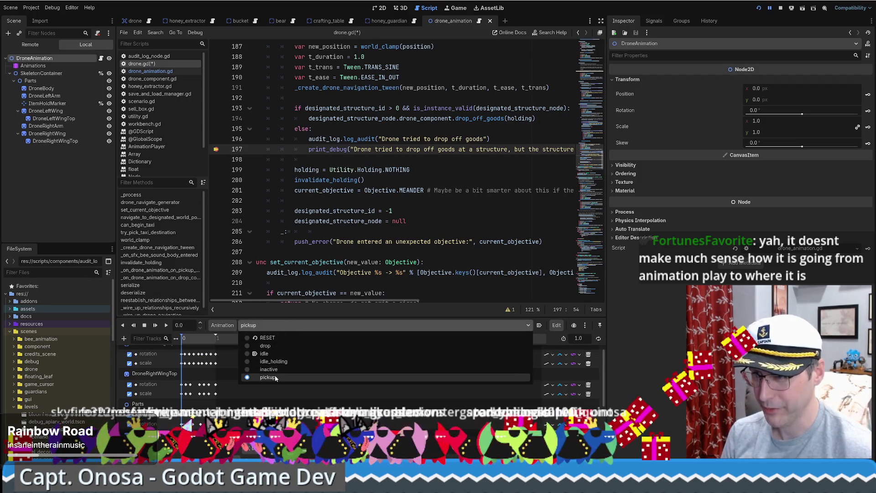
{"action": "left_click", "coordinate": [283, 345]}
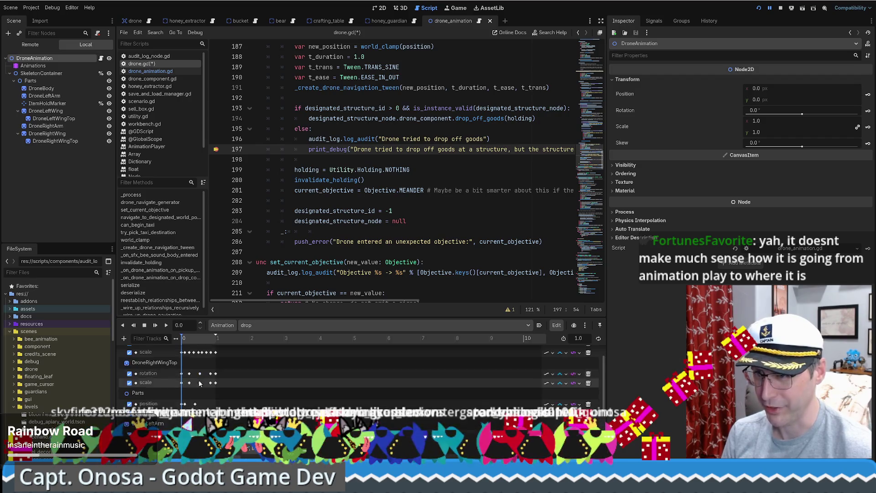
{"action": "left_click", "coordinate": [216, 340]}
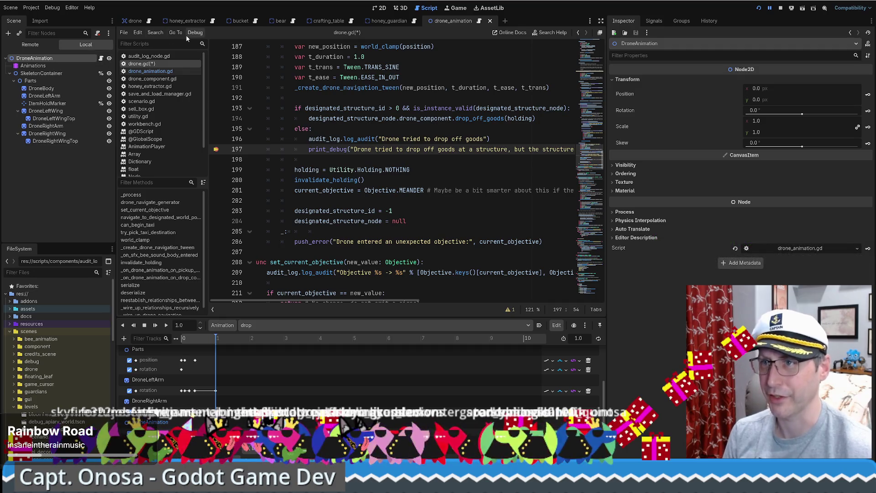
{"action": "left_click", "coordinate": [148, 22]}
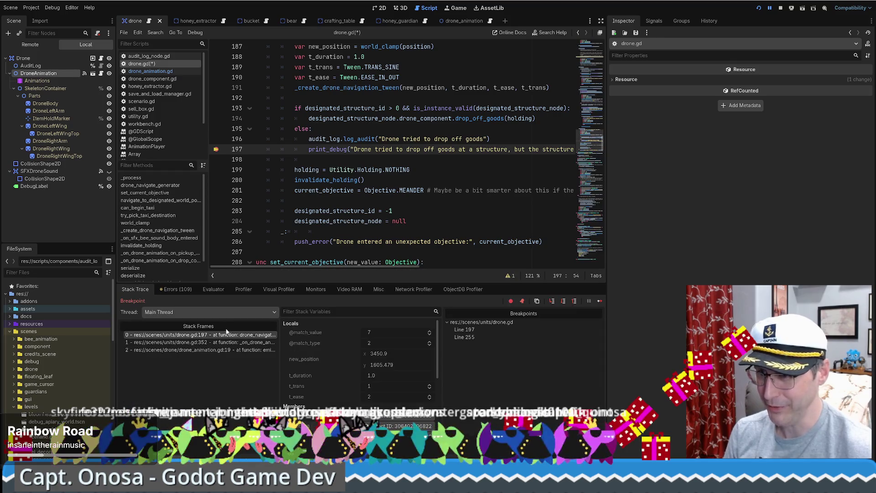
Compare the caller frame at drone.gd line 352 with the breakpoint frame at line 197.
{"action": "left_click", "coordinate": [238, 343]}
{"action": "left_click", "coordinate": [230, 335]}
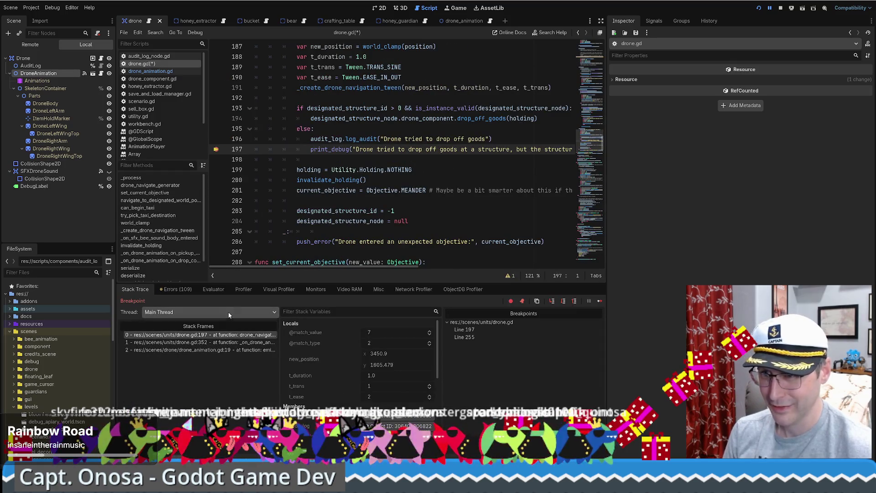
{"action": "left_click", "coordinate": [228, 343]}
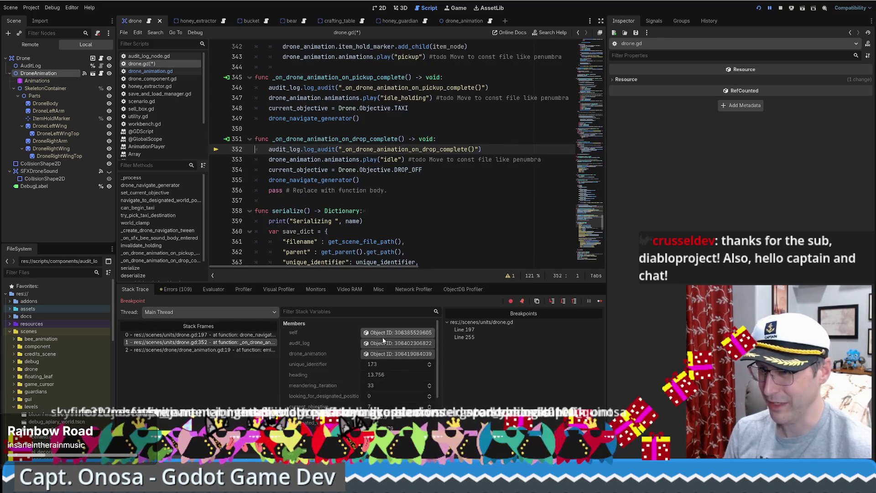
{"action": "key", "text": "Up"}
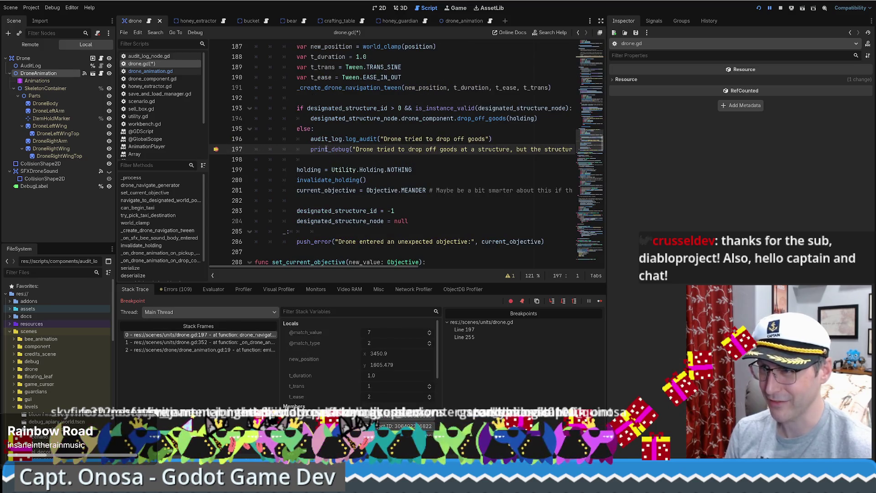
{"action": "left_click", "coordinate": [322, 138]}
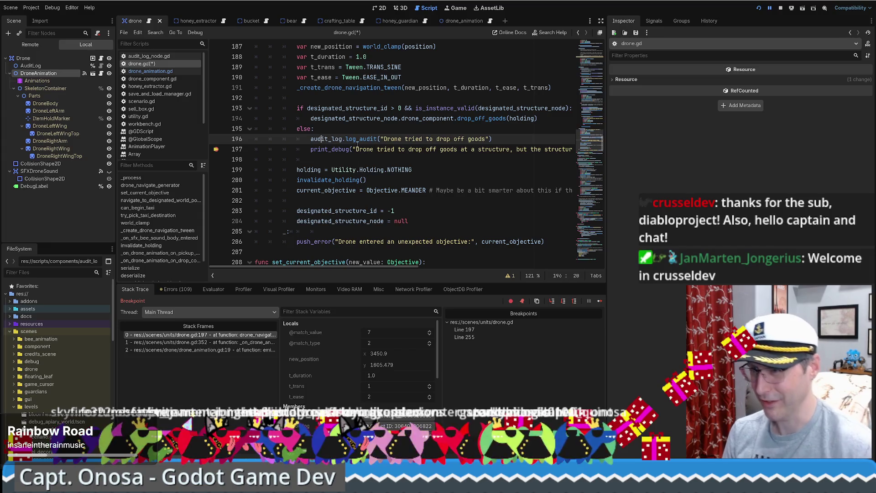
Check the first audit entry's stack, then save drone.gd and resume the game.
{"action": "left_click", "coordinate": [404, 426]}
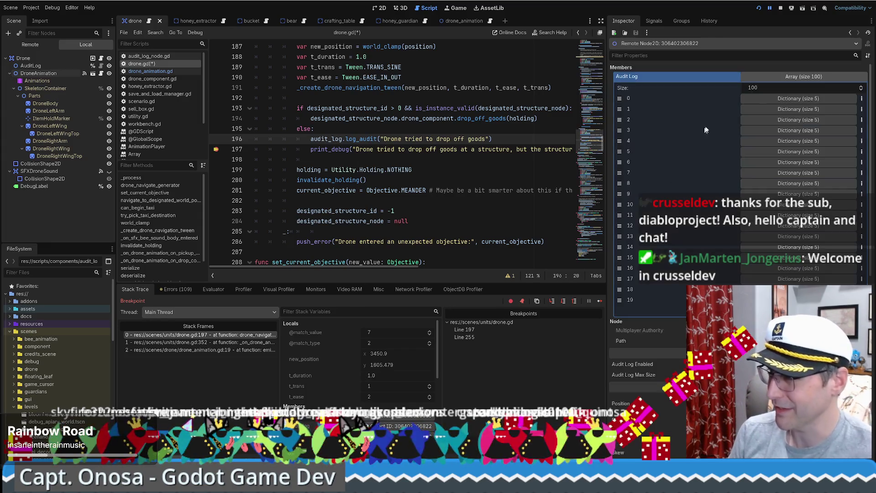
{"action": "left_click", "coordinate": [769, 98]}
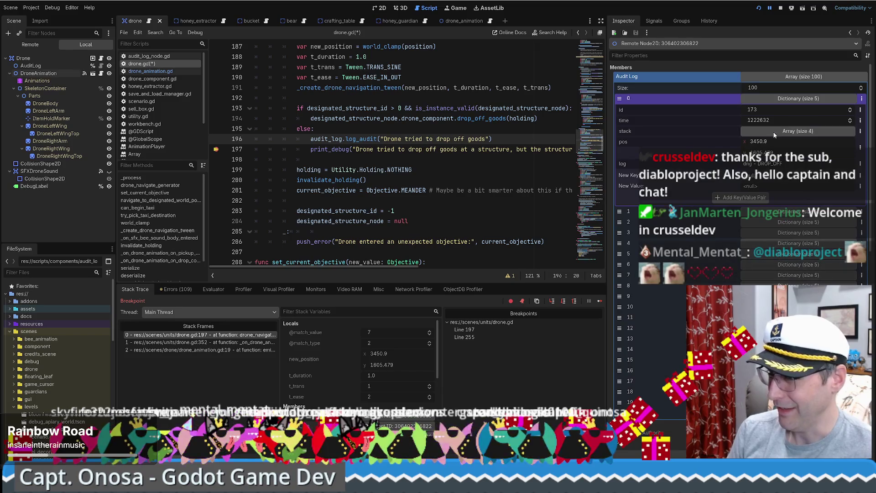
{"action": "left_click_drag", "start_coordinate": [384, 139], "coordinate": [477, 139]}
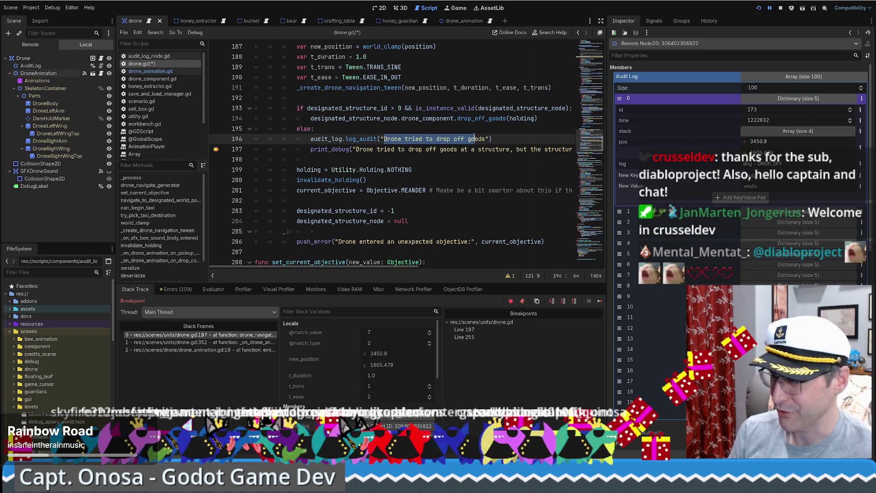
{"action": "left_click", "coordinate": [776, 131]}
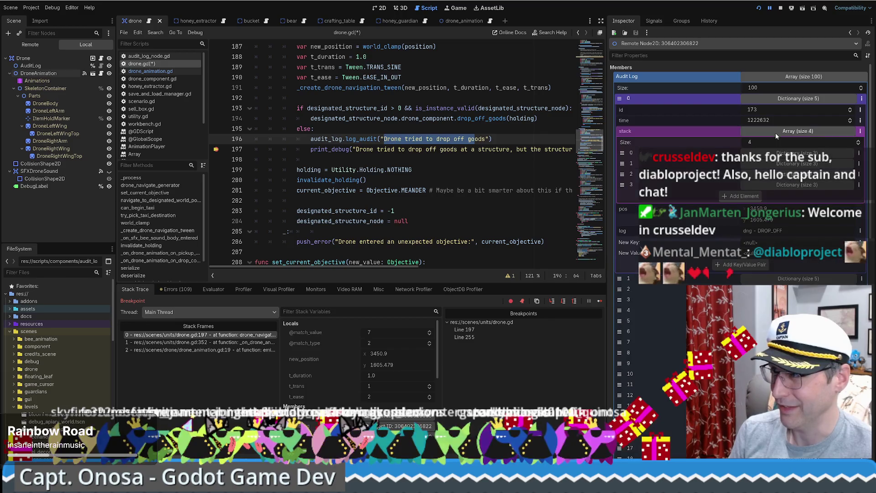
{"action": "left_click", "coordinate": [499, 139]}
{"action": "key", "text": "ctrl+s"}
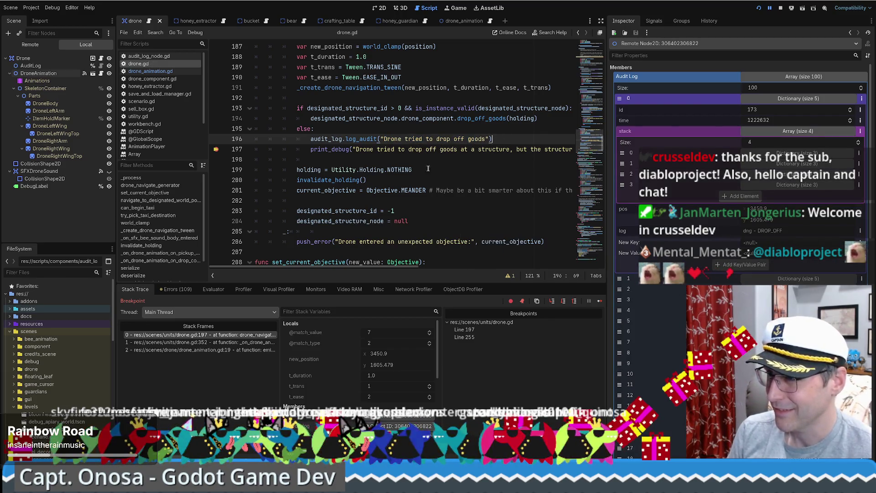
{"action": "key", "text": "F12"}
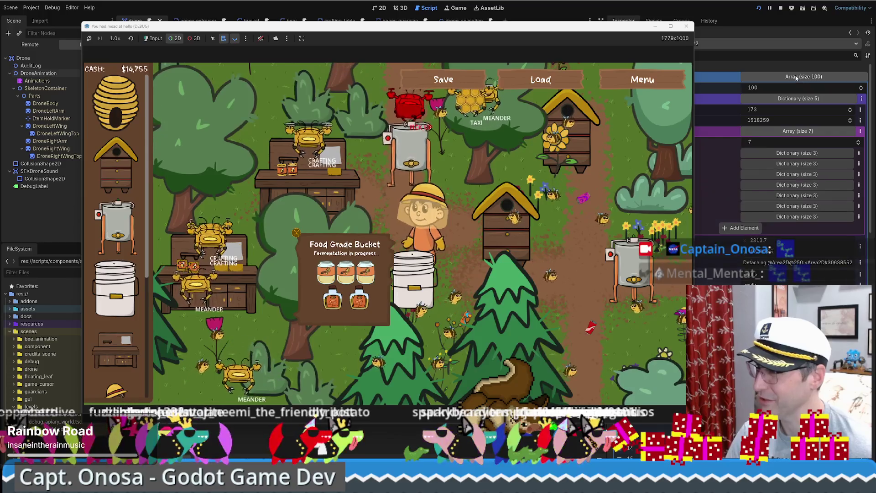
Collapse the Audit Log array in the remote Inspector and bring the running game back to front.
{"action": "left_click", "coordinate": [735, 6]}
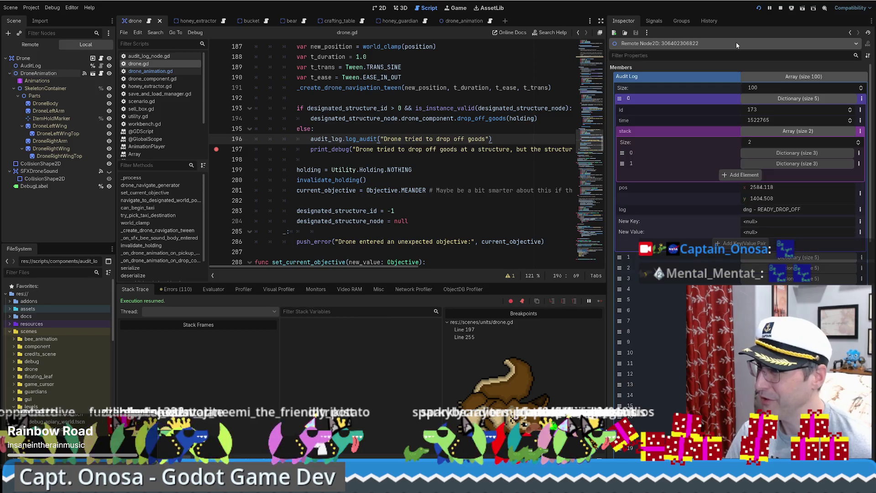
{"action": "left_click", "coordinate": [788, 76]}
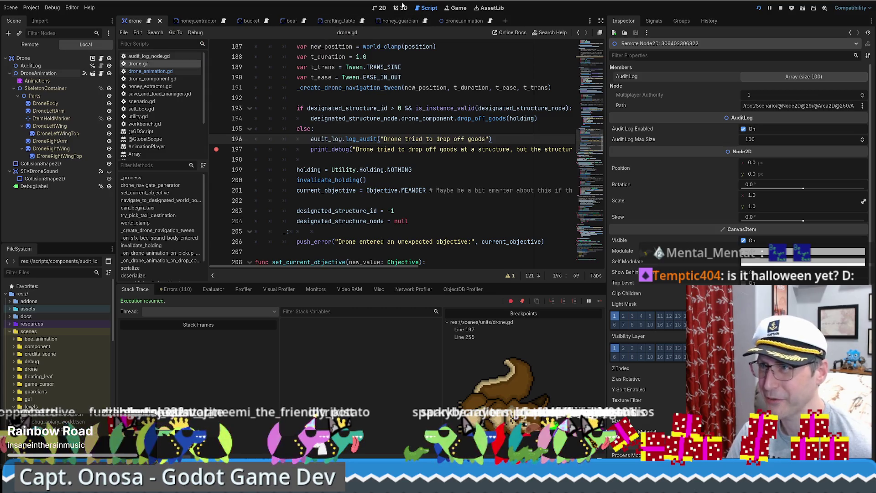
{"action": "key", "text": "alt+Tab"}
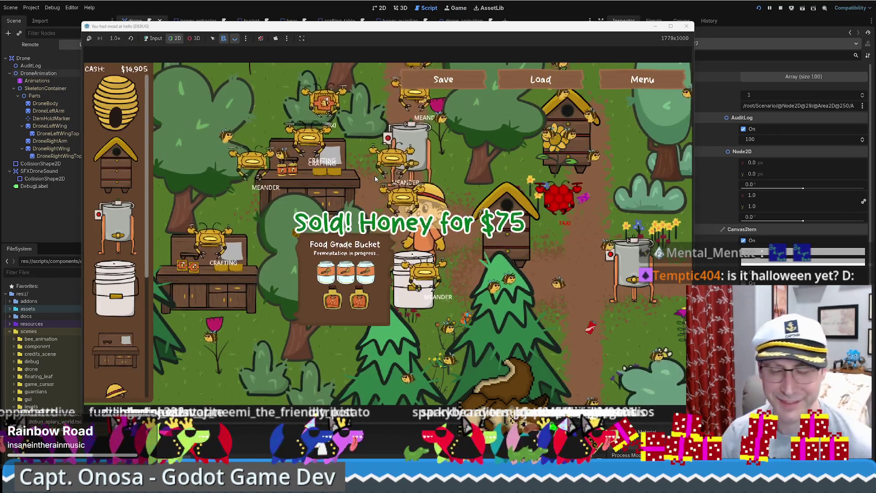
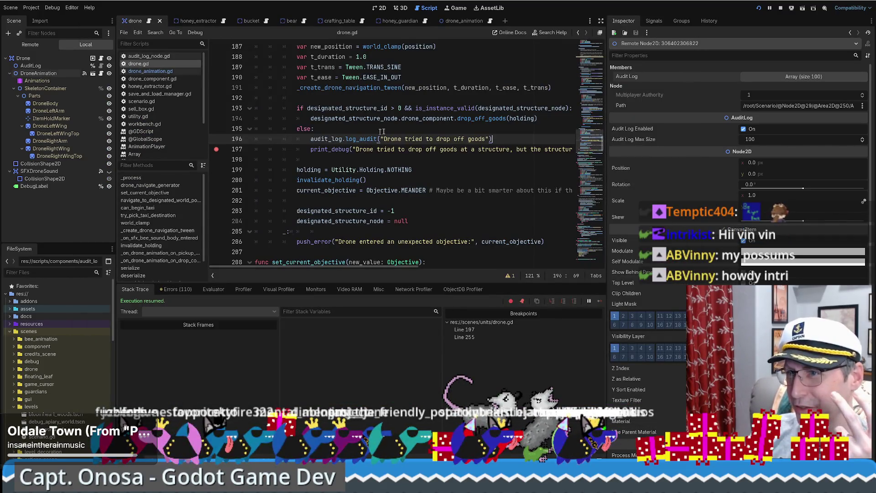
Stop the running game and scroll drone.gd up to the Objective.PICK_UP block.
{"action": "left_click", "coordinate": [782, 8]}
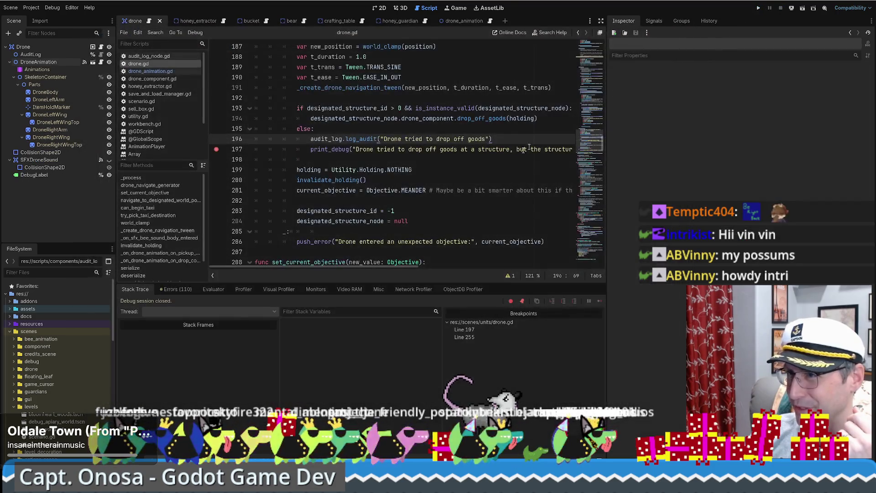
{"action": "mouse_move", "coordinate": [601, 144]}
{"action": "left_mouse_down"}
{"action": "mouse_move", "coordinate": [606, 92]}
{"action": "mouse_move", "coordinate": [609, 102]}
{"action": "left_mouse_up"}
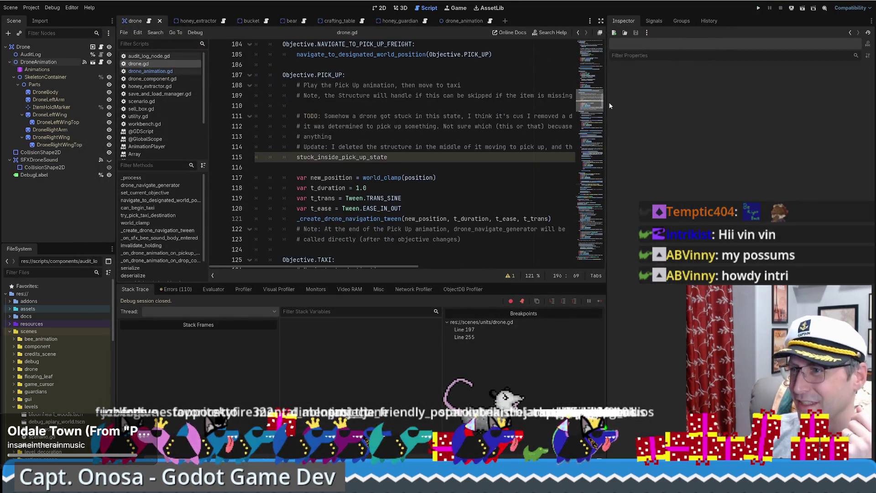
Place the cursor at the end of line 115, then select Chrome's address bar.
{"action": "left_click", "coordinate": [409, 156]}
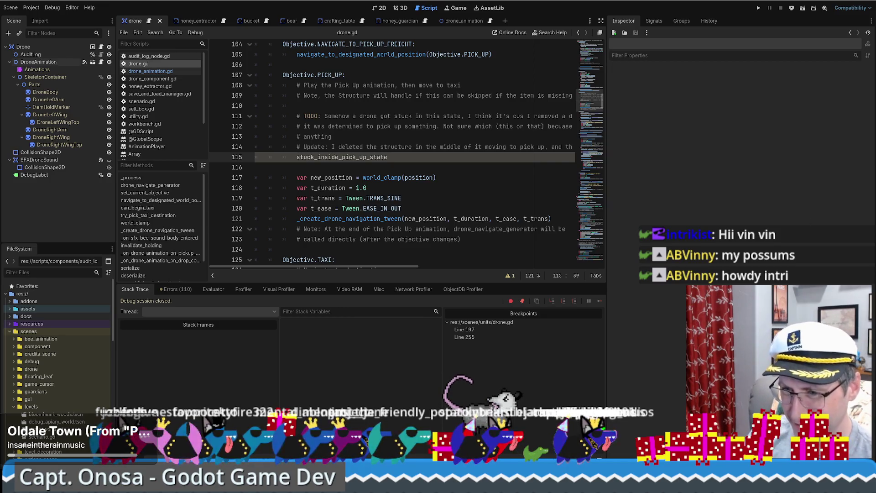
{"action": "key", "text": "alt+Tab"}
{"action": "left_click", "coordinate": [252, 15]}
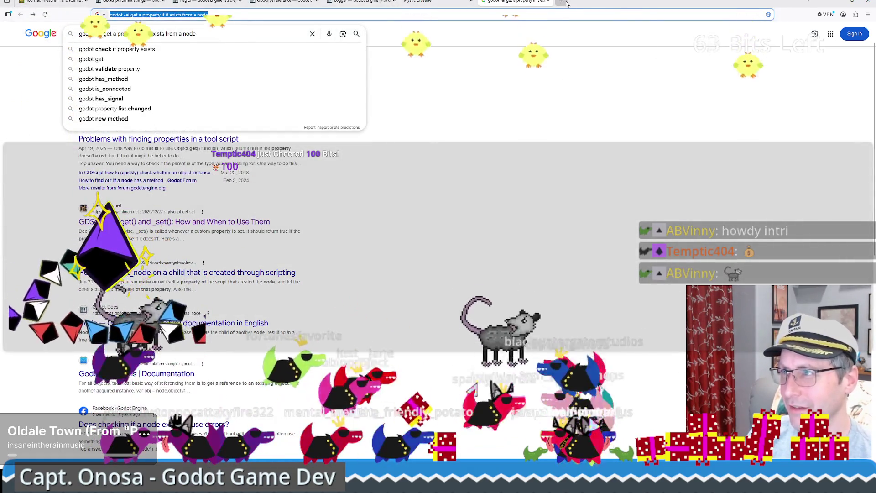
Load godotengine.org from the address bar autocomplete.
{"action": "type", "text": "god"}
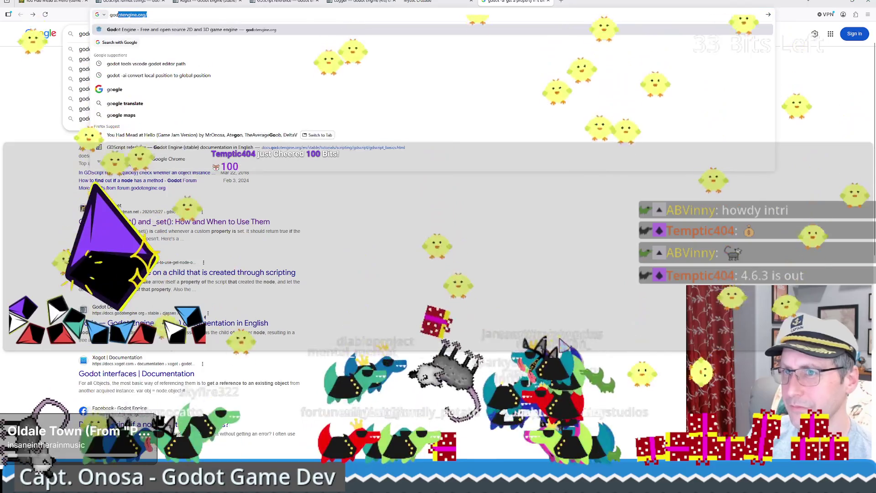
{"action": "type", "text": "ote"}
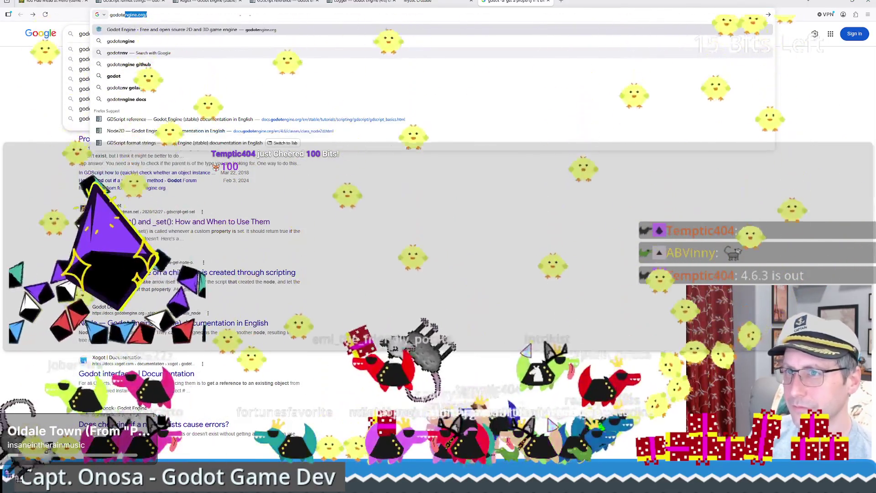
{"action": "key", "text": "Return"}
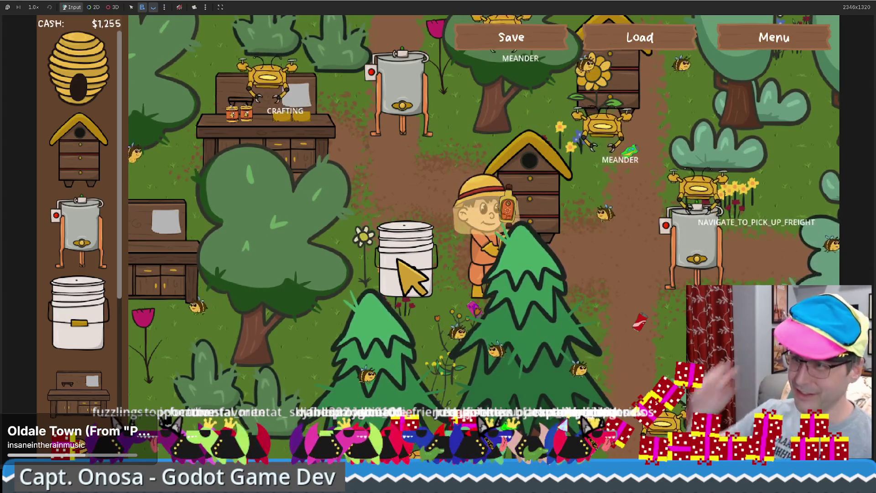
Walk the beekeeper north with the W and S keys until reaching the hive.
{"action": "key", "text": "w"}
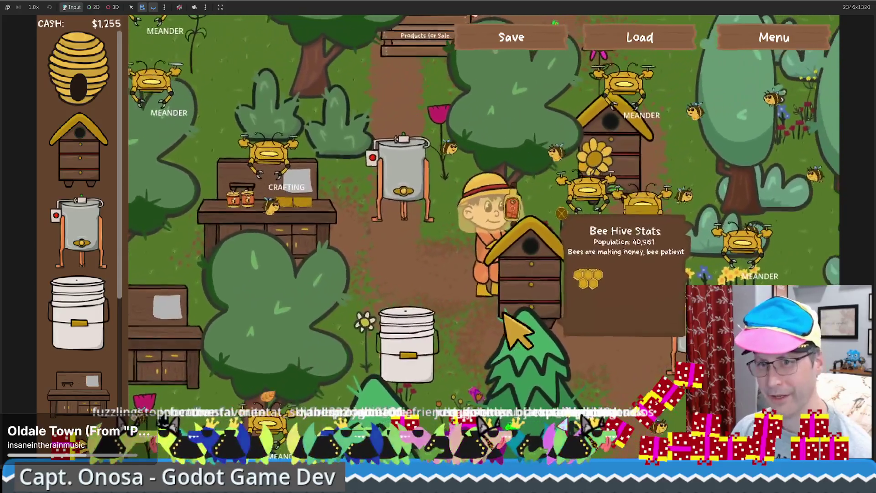
{"action": "key", "text": "s"}
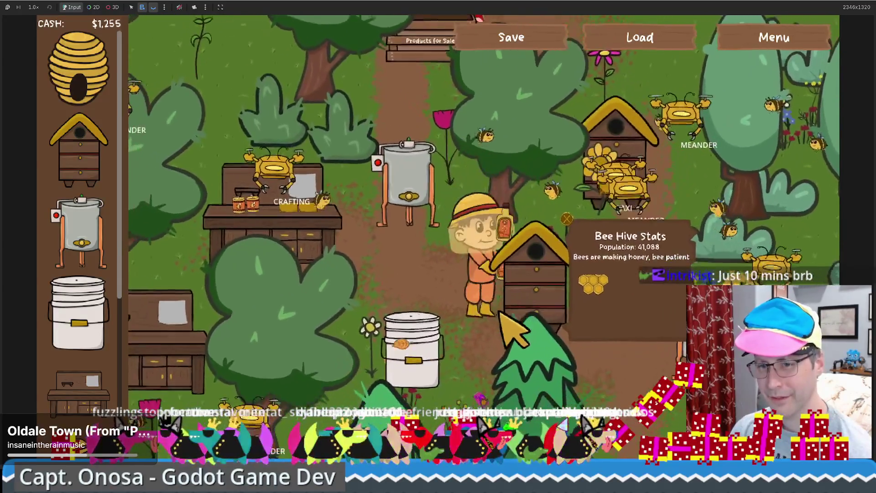
{"action": "key", "text": "w"}
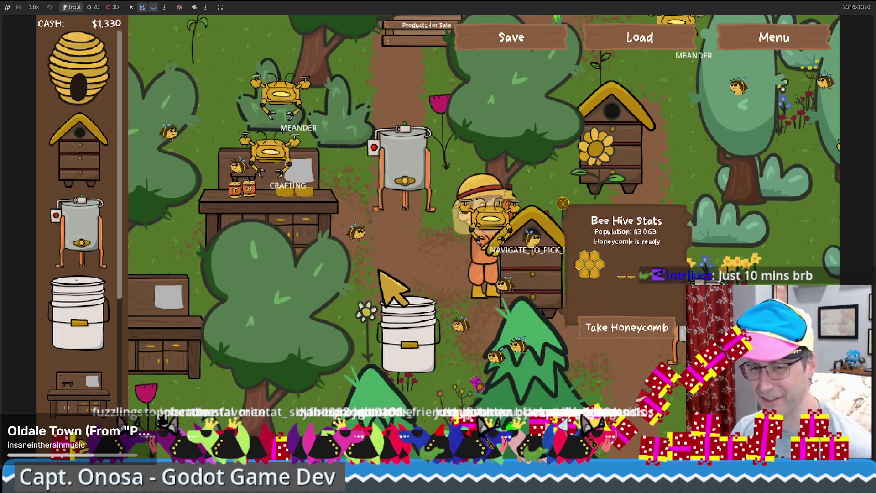
Take the ready honeycomb from the Bee Hive Stats panel.
{"action": "left_click", "coordinate": [627, 327]}
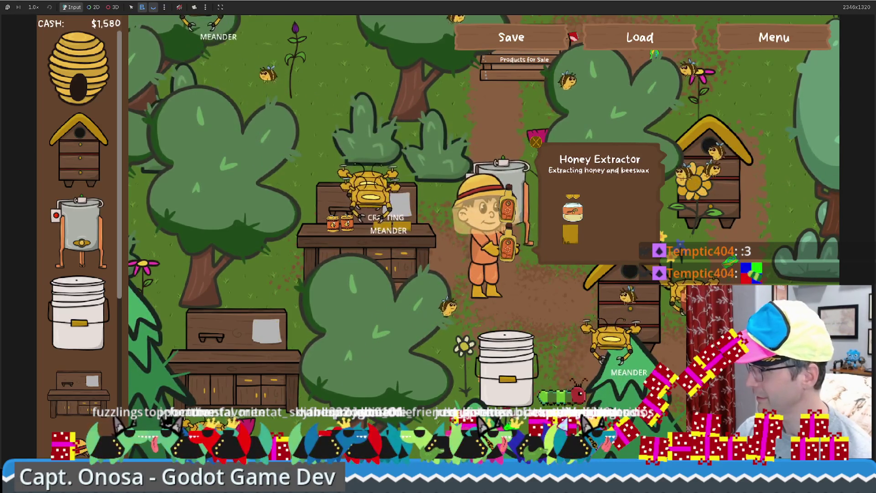
Bring up the caterpillar video page and play the video fullscreen.
{"action": "key", "text": "F11"}
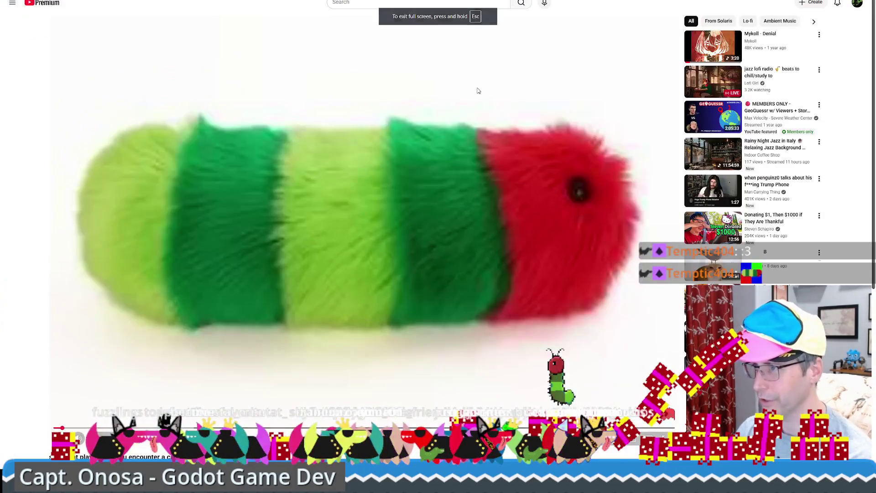
{"action": "key", "text": "f"}
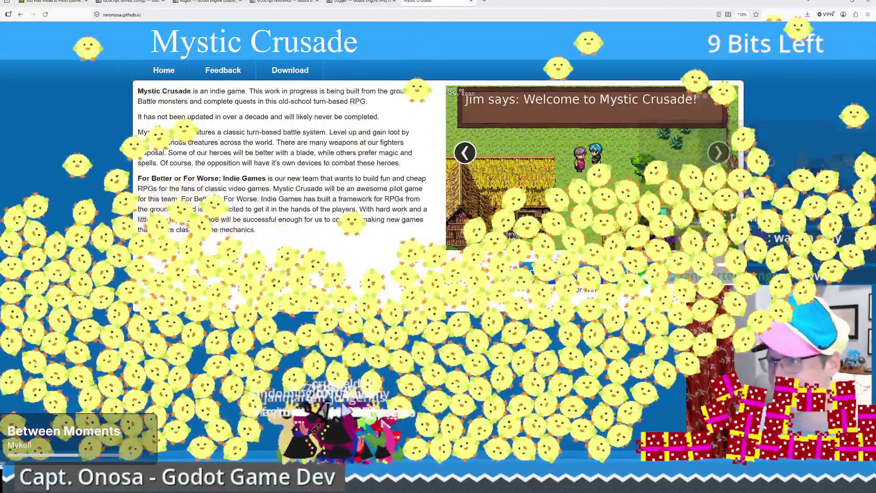
Load lichess.org from the address bar autocomplete after typing 'li'.
{"action": "type", "text": "lichess.org/"}
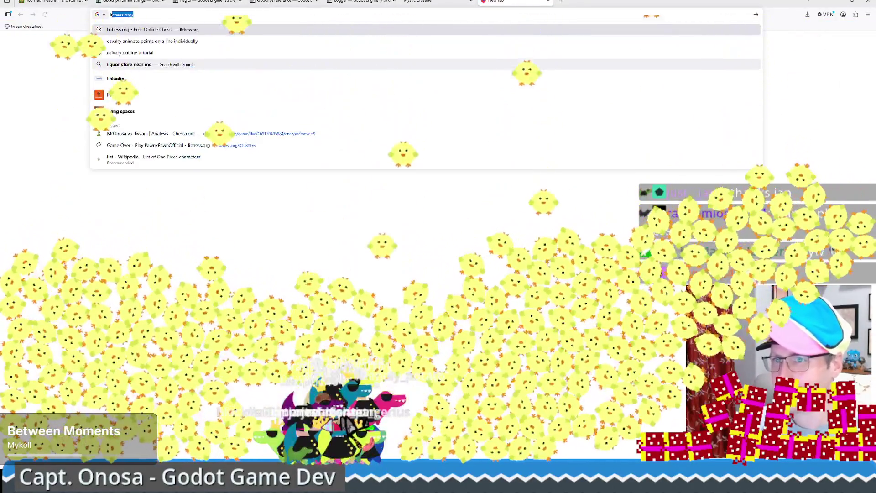
{"action": "key", "text": "Return"}
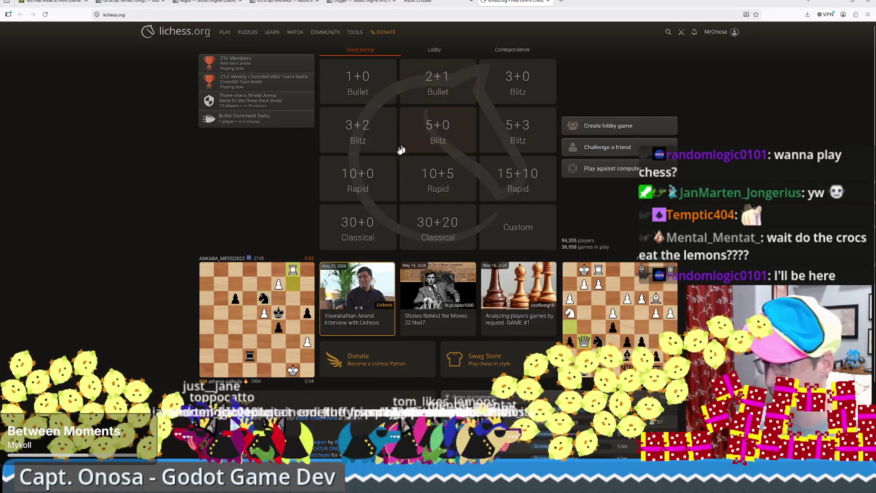
Create a casual 3+2 friend challenge, copy its invite link, and check the Mystic Crusade tab.
{"action": "left_click", "coordinate": [629, 154]}
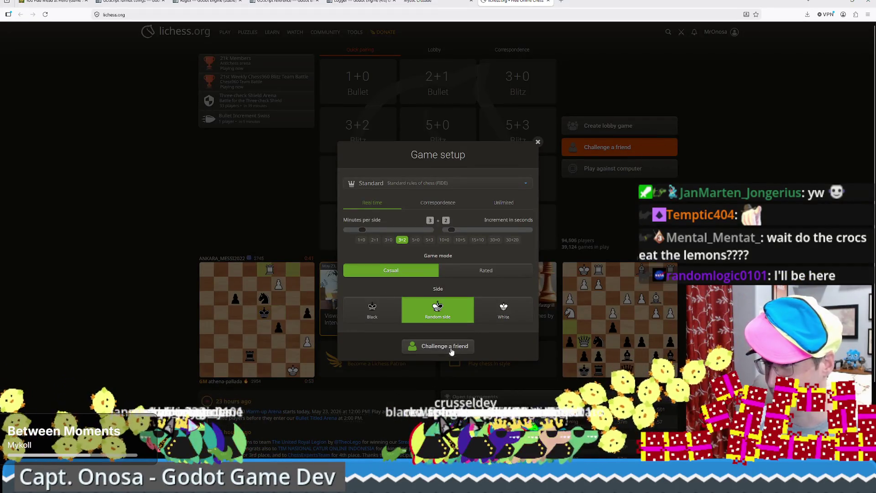
{"action": "left_click", "coordinate": [445, 347]}
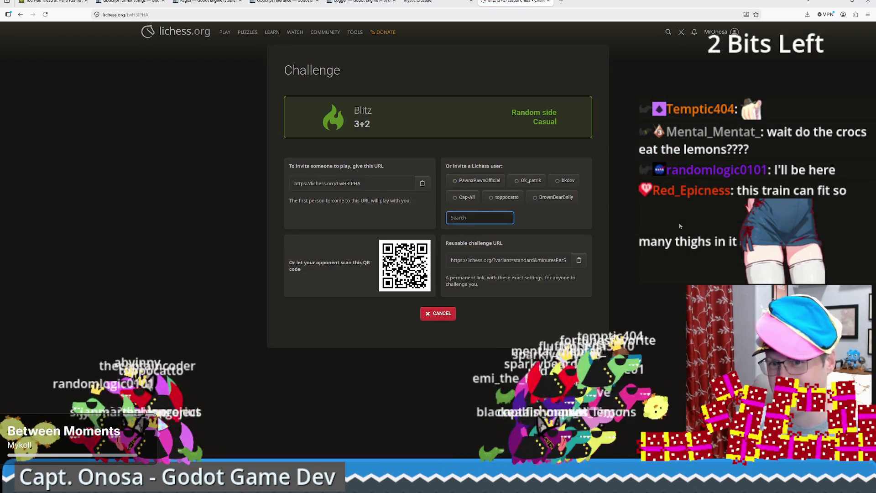
{"action": "left_click", "coordinate": [423, 184]}
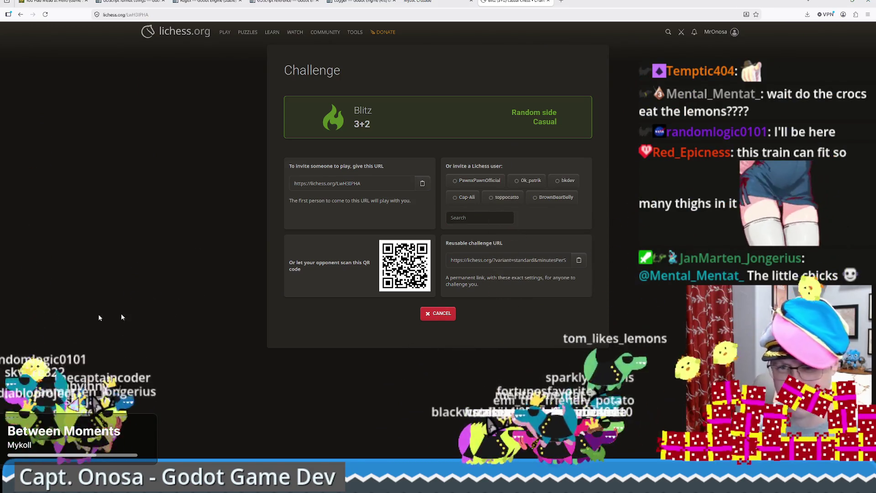
{"action": "key", "text": "ctrl+shift+Tab"}
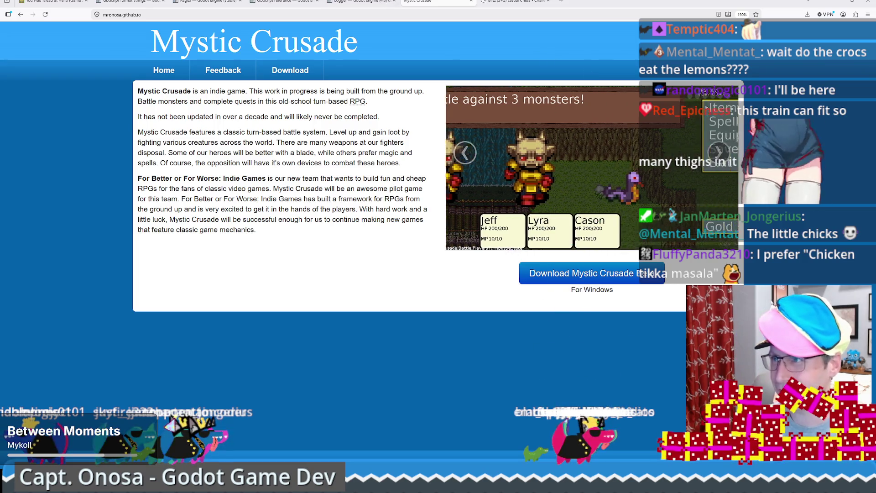
{"action": "key", "text": "ctrl+Tab"}
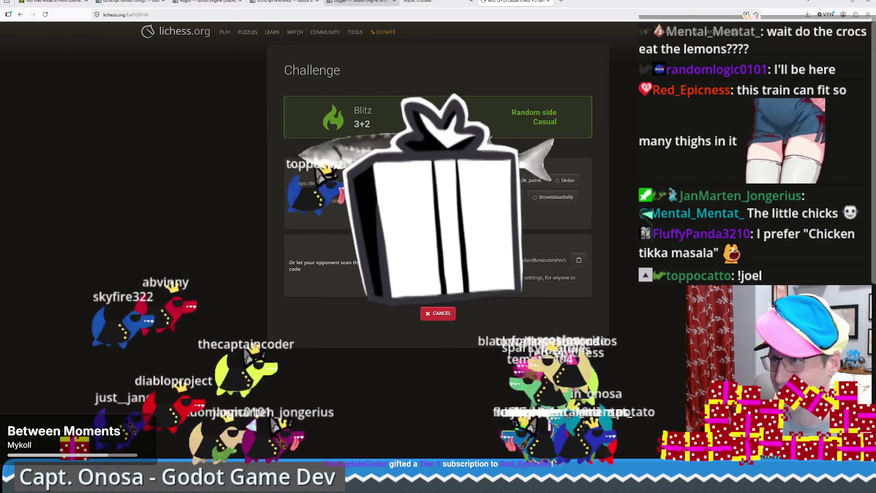
View the Mystic Crusade home page tab, then start a fresh blank tab.
{"action": "mouse_move", "coordinate": [424, 2]}
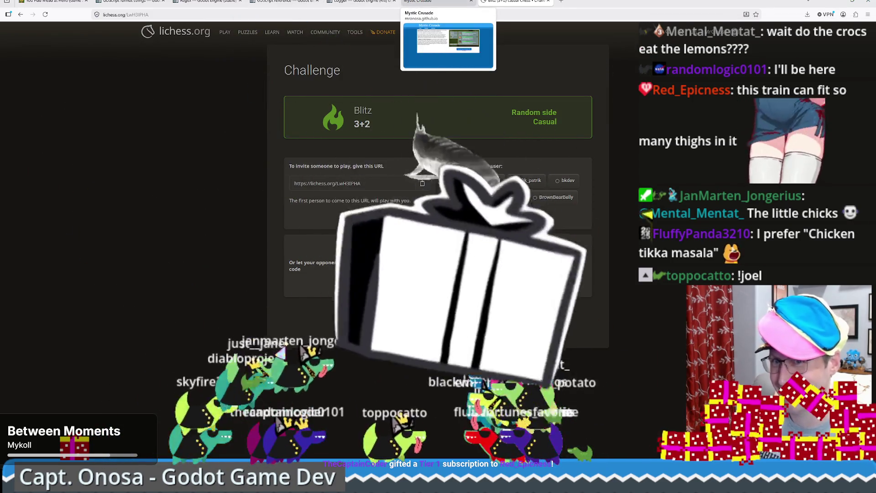
{"action": "left_click", "coordinate": [425, 2]}
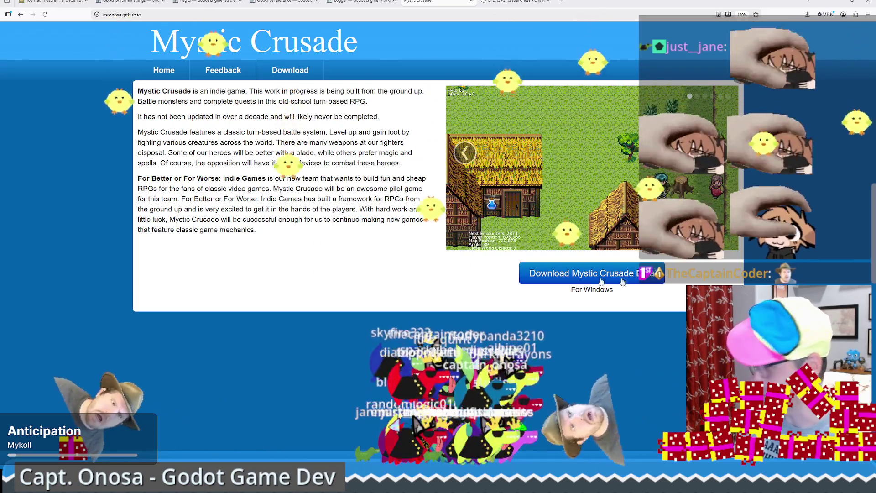
{"action": "left_click", "coordinate": [558, 4]}
Load chess.com and send a chosen friend a 3|2 Blitz challenge via Play a Friend.
{"action": "type", "text": "chess.com/"}
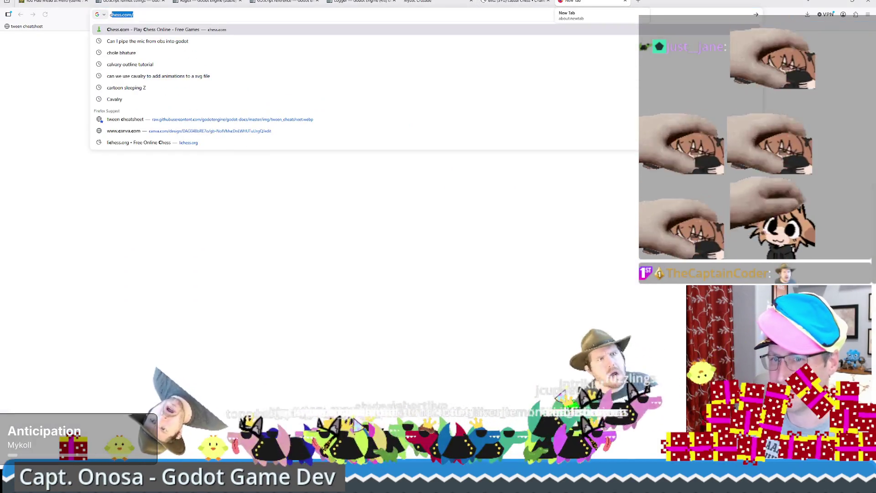
{"action": "key", "text": "Return"}
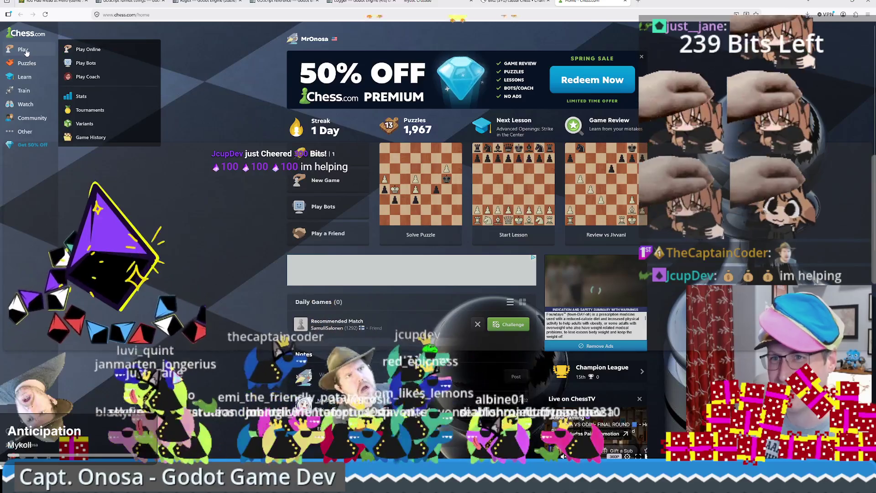
{"action": "left_click", "coordinate": [26, 51]}
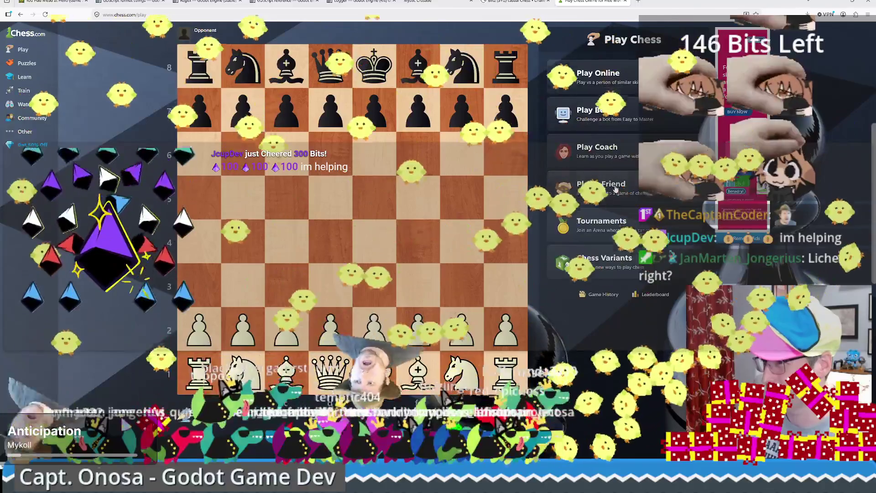
{"action": "left_click", "coordinate": [615, 187]}
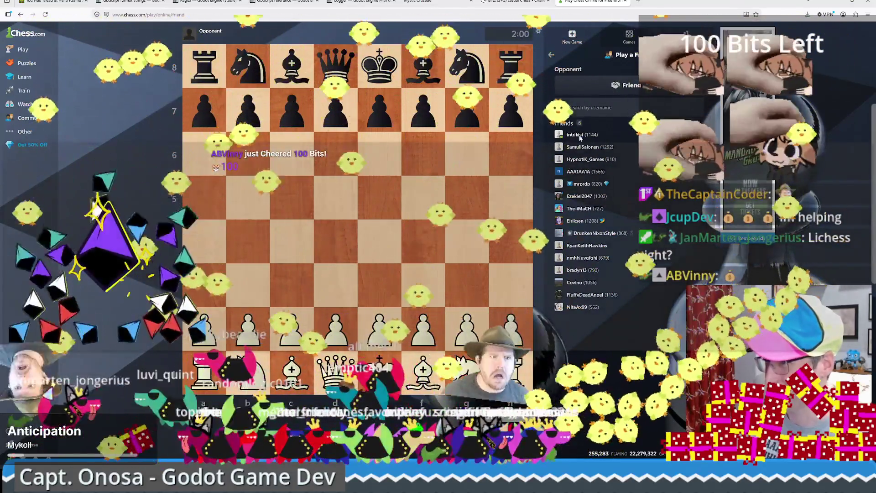
{"action": "left_click", "coordinate": [579, 137]}
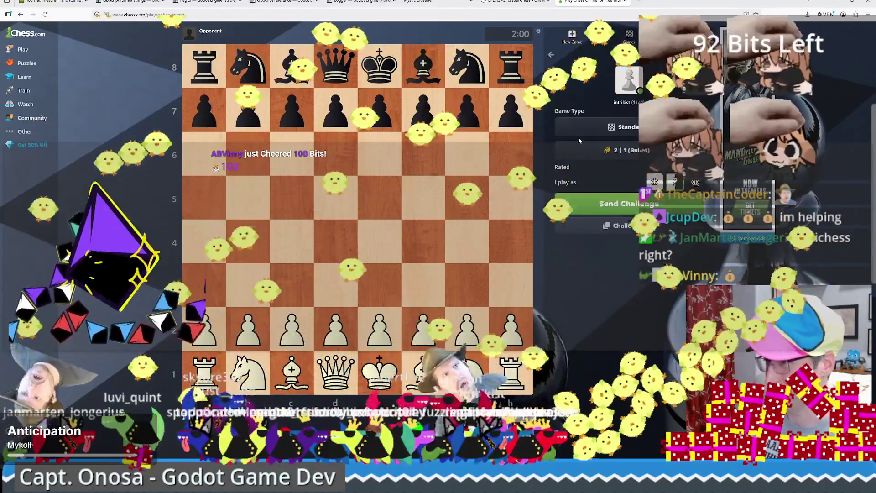
{"action": "left_click", "coordinate": [589, 149]}
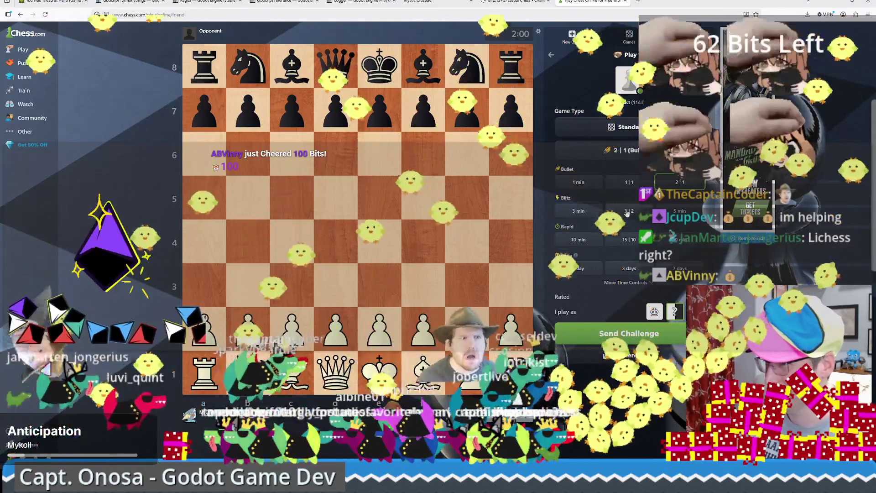
{"action": "left_click", "coordinate": [628, 213]}
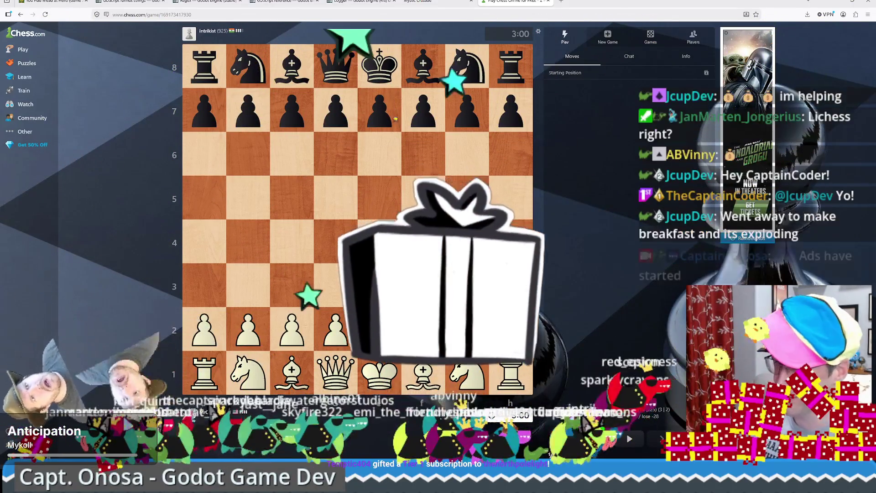
Play the Alapin moves e4, c3 and d4, premoving the cxd4 recapture.
{"action": "left_click_drag", "start_coordinate": [380, 329], "coordinate": [380, 241]}
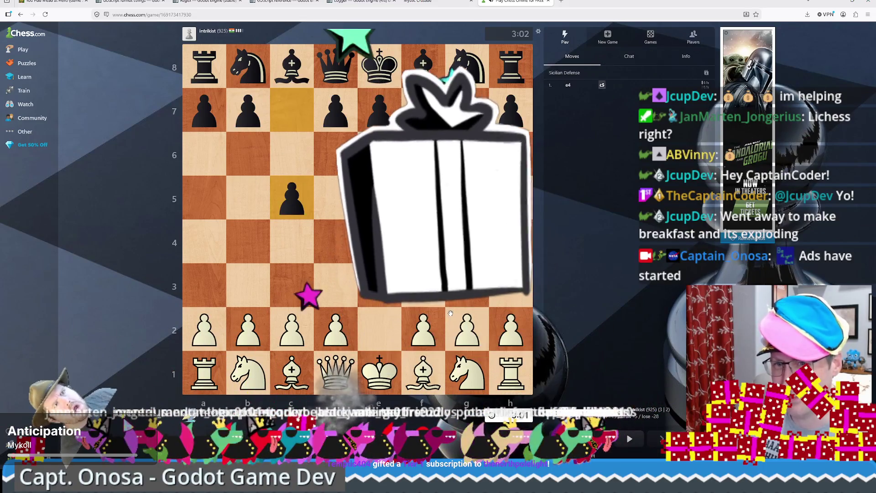
{"action": "left_click_drag", "start_coordinate": [293, 329], "coordinate": [301, 289]}
{"action": "left_click_drag", "start_coordinate": [335, 327], "coordinate": [336, 242]}
{"action": "left_click_drag", "start_coordinate": [293, 285], "coordinate": [336, 242]}
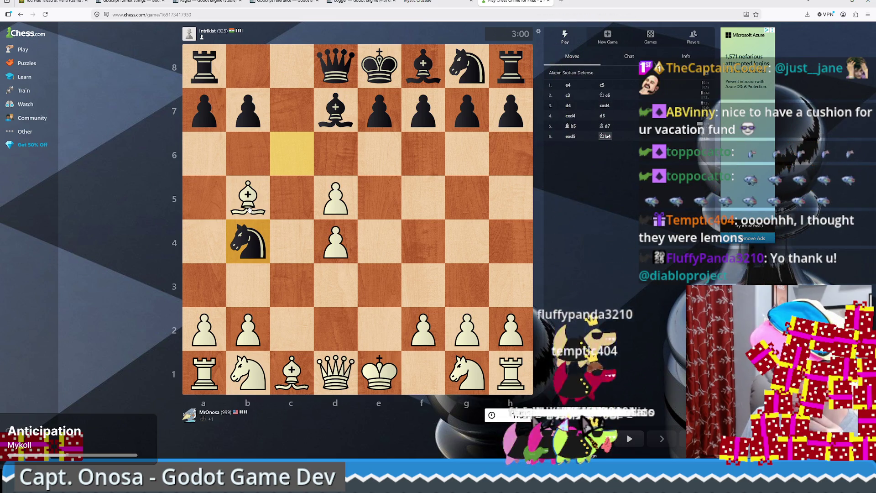
Play Bxd7 check, Nc3, Nxd5 and Nf3, then castle kingside.
{"action": "left_click_drag", "start_coordinate": [339, 135], "coordinate": [336, 111]}
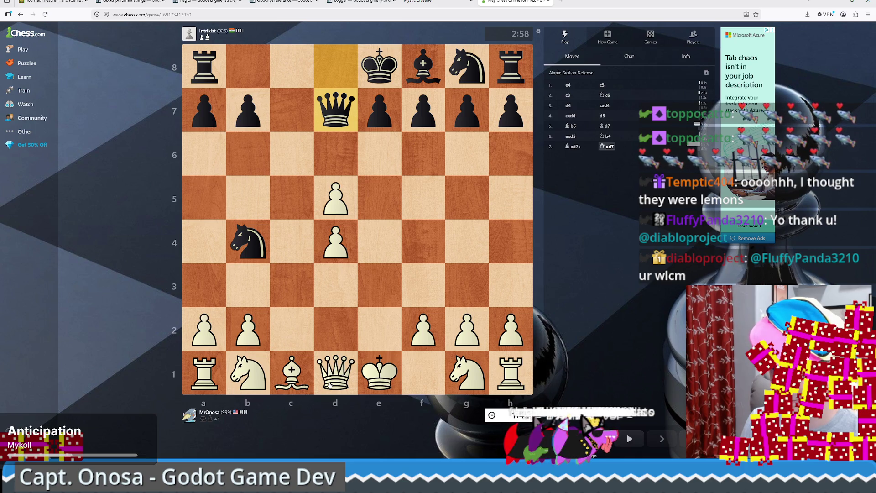
{"action": "mouse_move", "coordinate": [253, 360]}
{"action": "left_mouse_down"}
{"action": "mouse_move", "coordinate": [311, 289]}
{"action": "mouse_move", "coordinate": [287, 285]}
{"action": "left_mouse_up"}
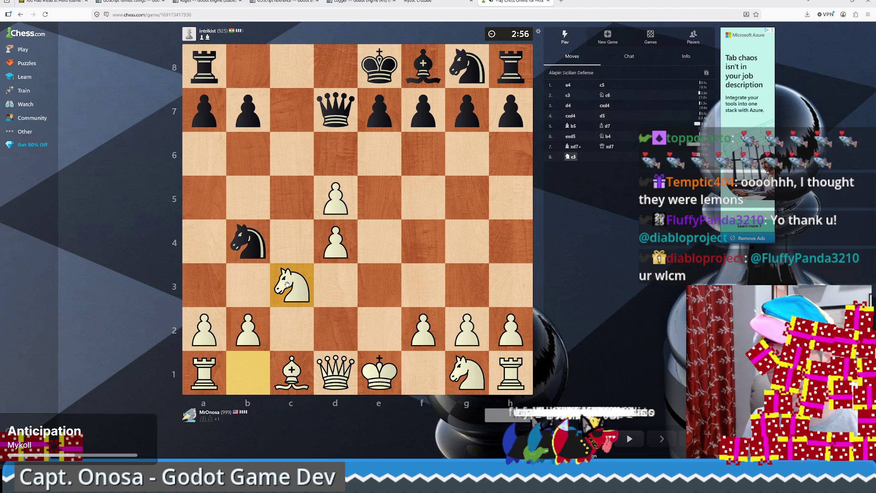
{"action": "mouse_move", "coordinate": [459, 379]}
{"action": "left_mouse_down"}
{"action": "mouse_move", "coordinate": [426, 304]}
{"action": "mouse_move", "coordinate": [336, 285]}
{"action": "left_mouse_up"}
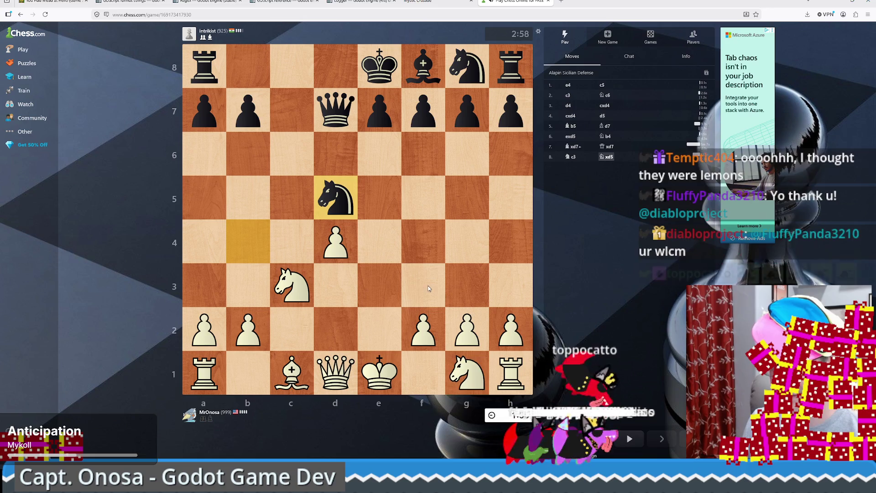
{"action": "left_click", "coordinate": [289, 284]}
{"action": "left_click", "coordinate": [336, 197]}
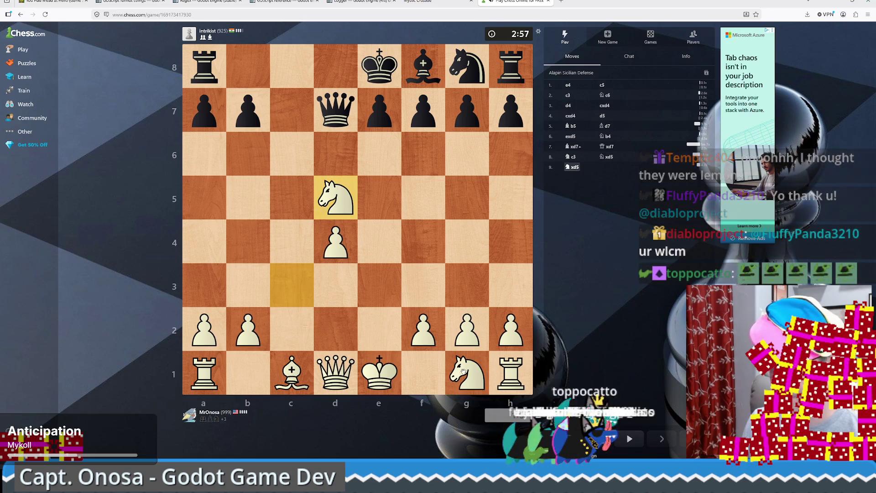
{"action": "left_click_drag", "start_coordinate": [466, 374], "coordinate": [424, 292]}
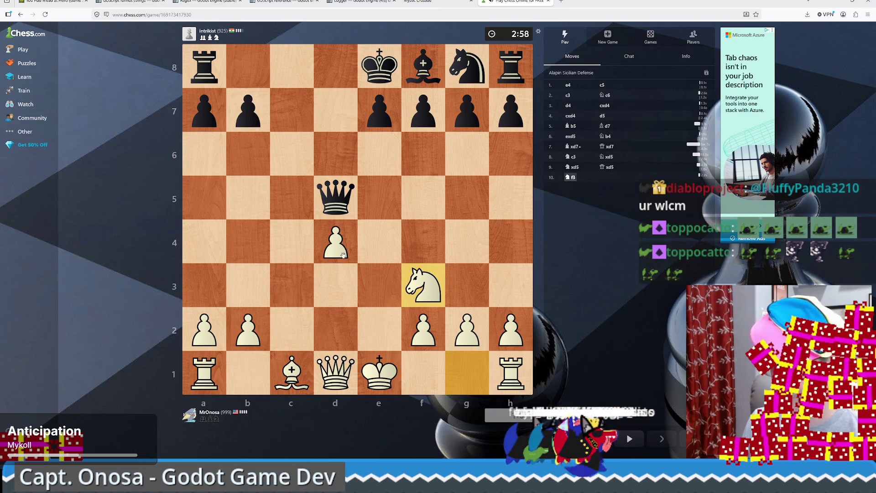
{"action": "left_click_drag", "start_coordinate": [377, 375], "coordinate": [468, 373]}
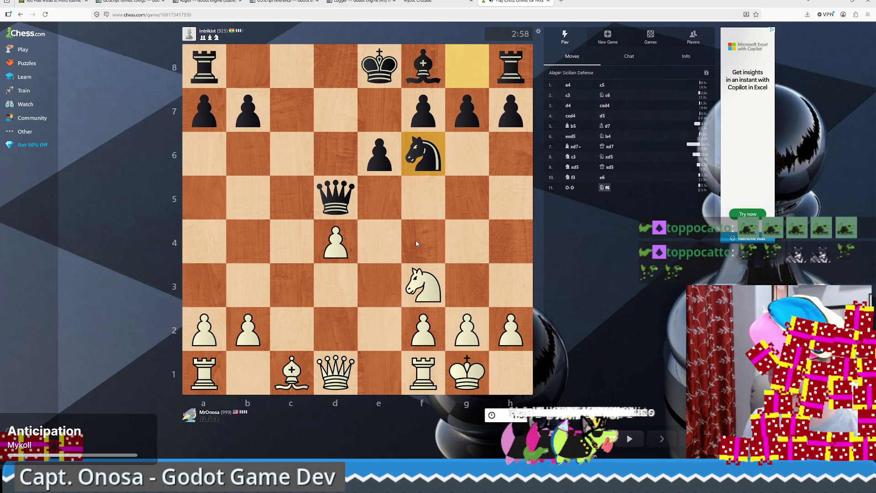
{"action": "left_click", "coordinate": [421, 284]}
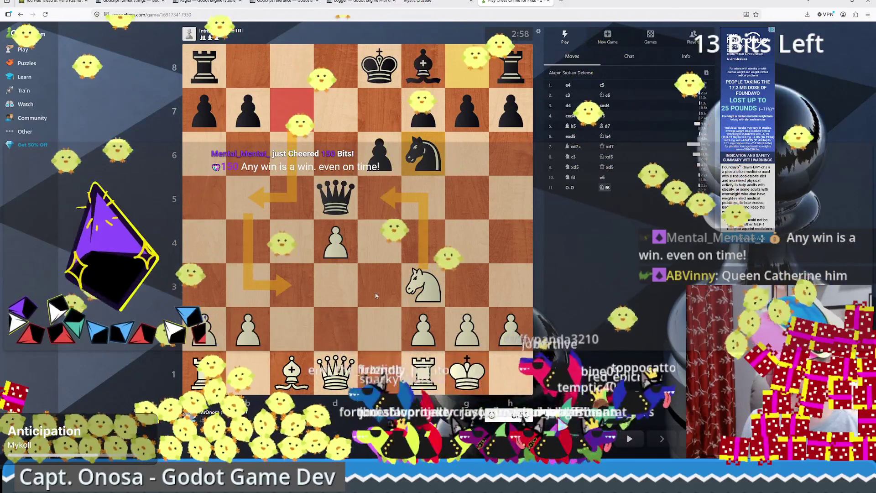
Move the knight f3 to e5, the bishop c1 to f4, and the queen d1 to a4.
{"action": "left_click_drag", "start_coordinate": [425, 287], "coordinate": [379, 197]}
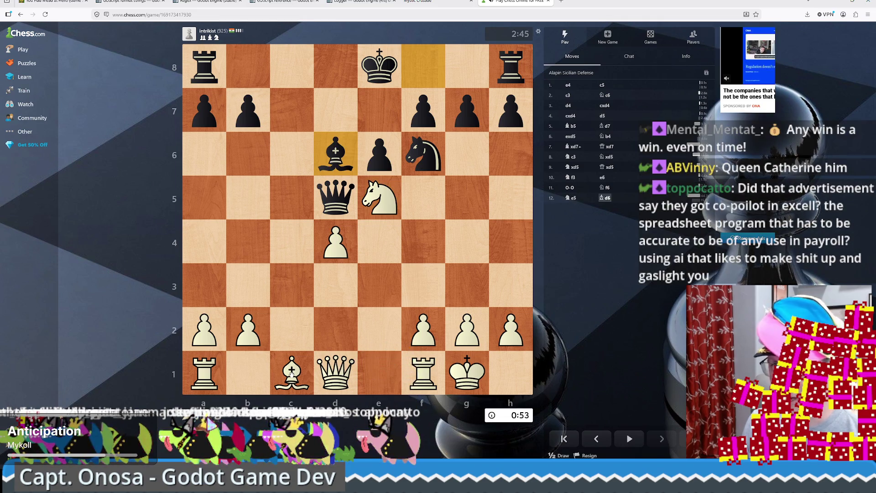
{"action": "left_click_drag", "start_coordinate": [283, 373], "coordinate": [422, 235]}
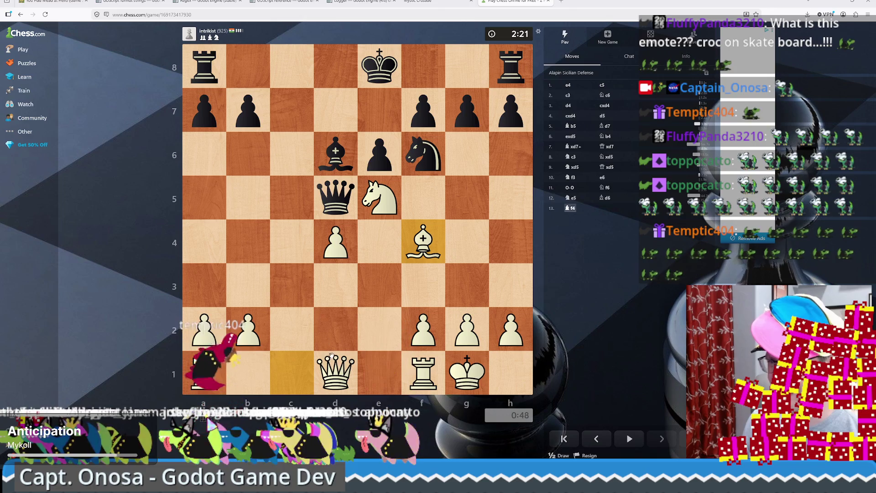
{"action": "left_click", "coordinate": [332, 364]}
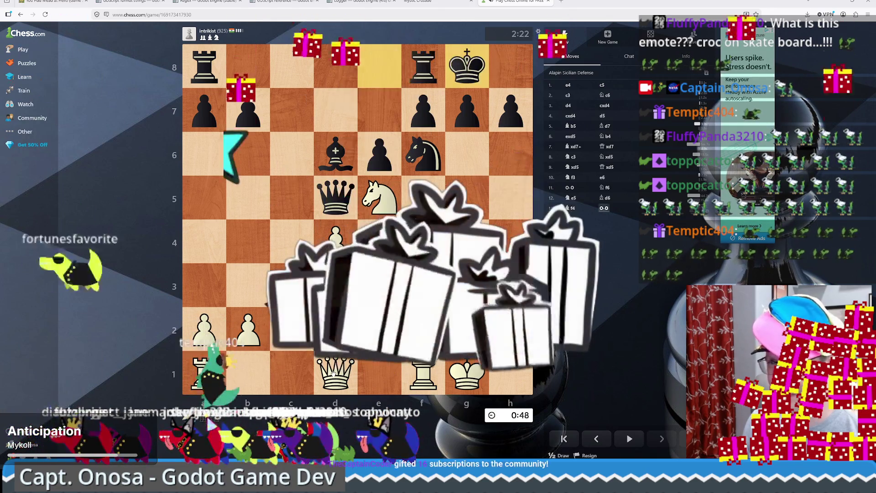
{"action": "left_click", "coordinate": [204, 242]}
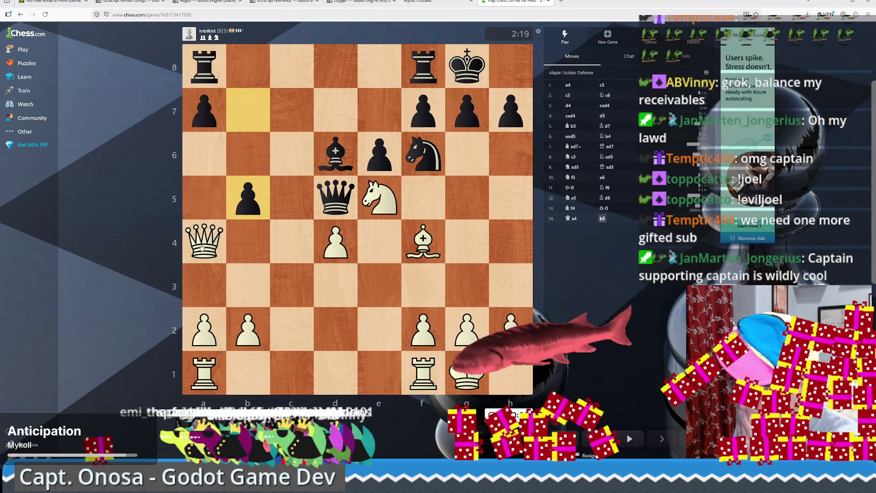
Retreat the queen from a4 to d1, then take on h5 with Qxh5.
{"action": "left_click_drag", "start_coordinate": [201, 248], "coordinate": [277, 326]}
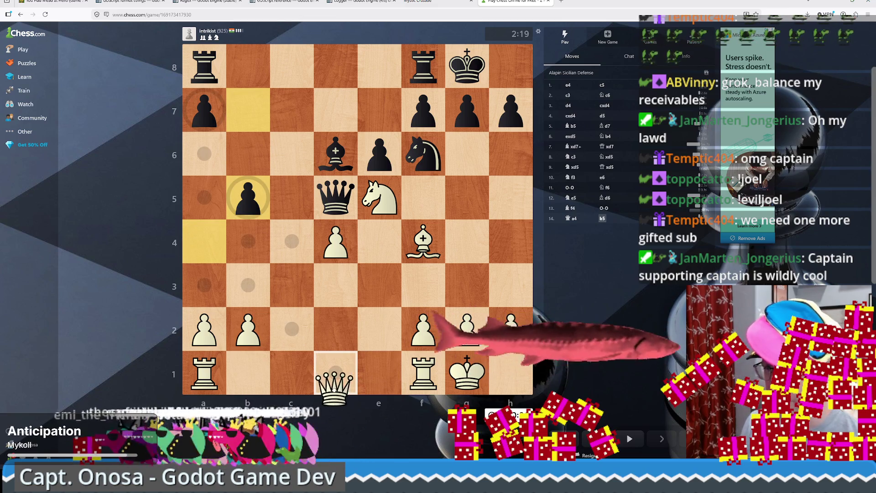
{"action": "left_click_drag", "start_coordinate": [334, 387], "coordinate": [335, 379]}
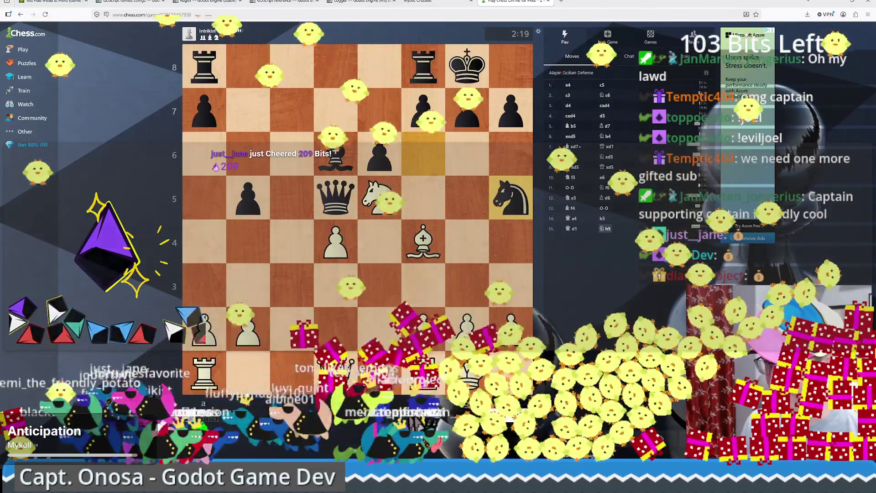
{"action": "left_click", "coordinate": [336, 372]}
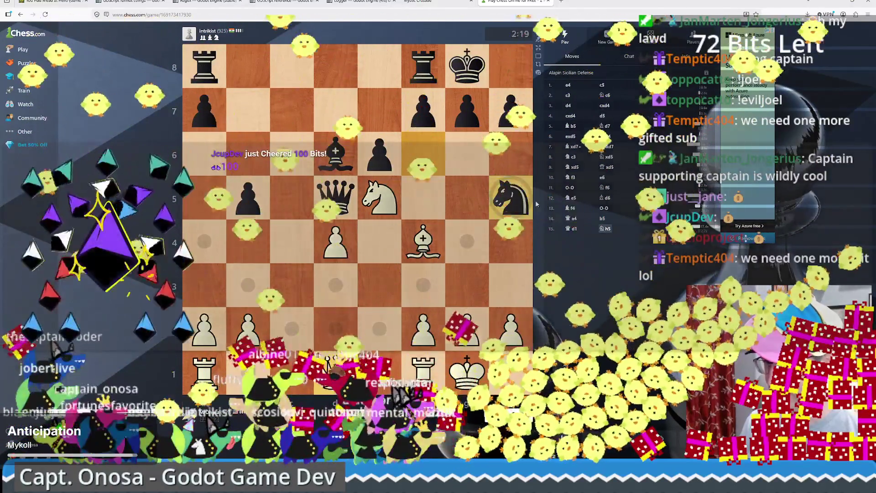
{"action": "left_click", "coordinate": [508, 197]}
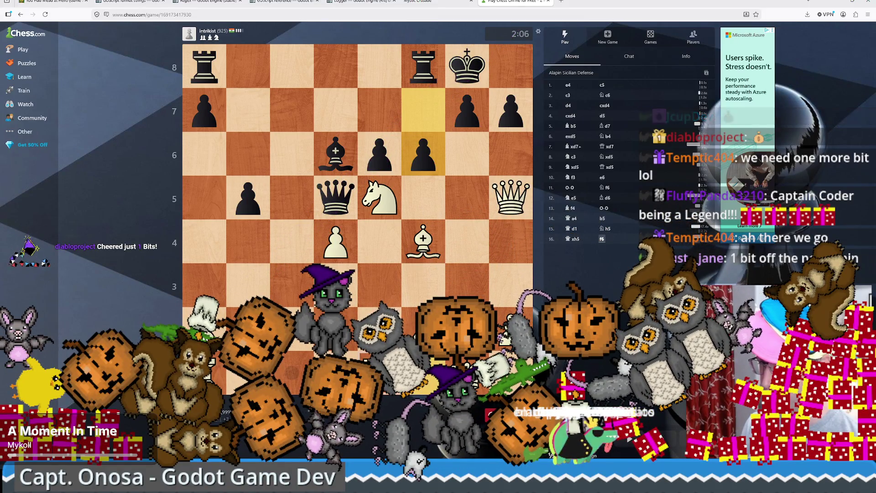
Play Re1, Bxe5, Qg5 and Re4 as White.
{"action": "left_click_drag", "start_coordinate": [423, 372], "coordinate": [380, 372]}
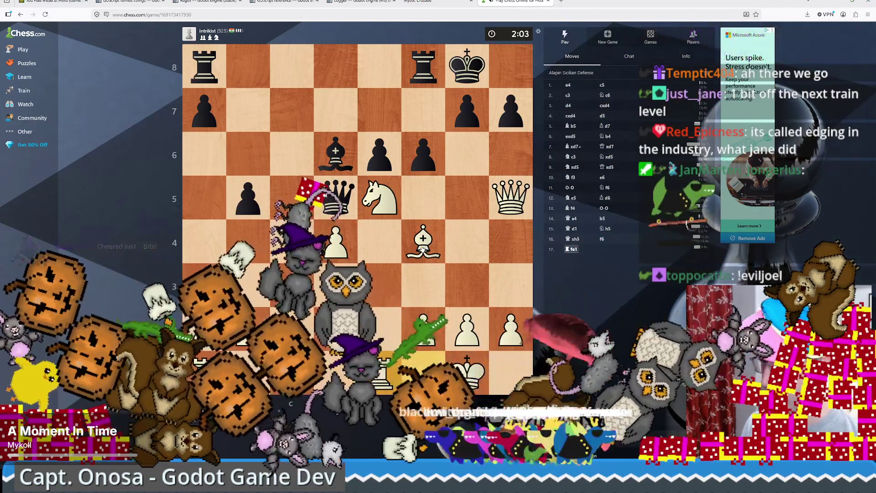
{"action": "left_click_drag", "start_coordinate": [423, 241], "coordinate": [381, 205]}
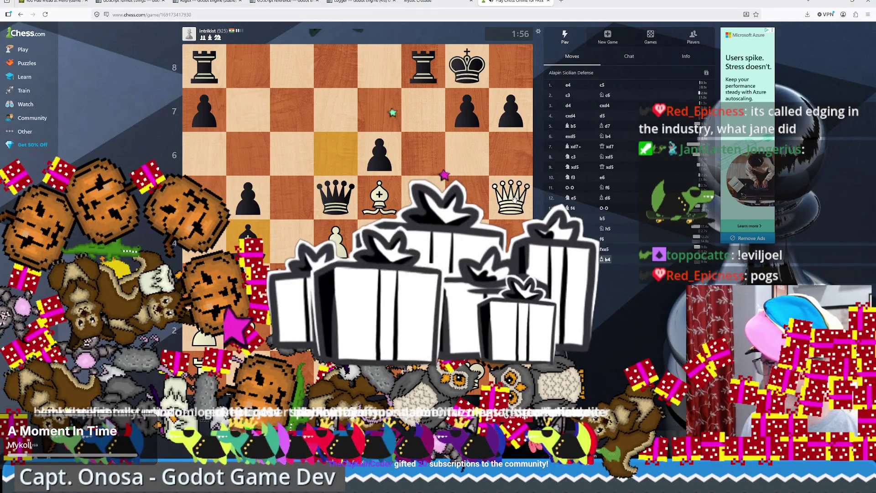
{"action": "left_click_drag", "start_coordinate": [477, 200], "coordinate": [467, 195]}
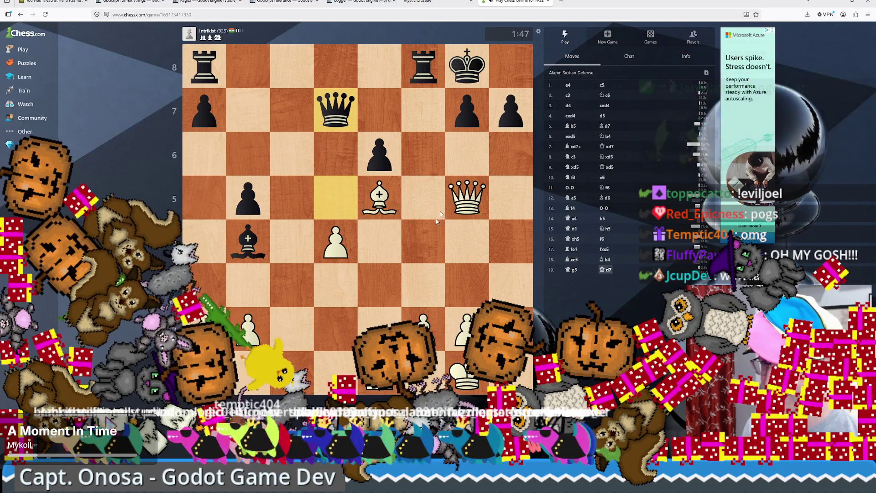
{"action": "left_click_drag", "start_coordinate": [380, 372], "coordinate": [380, 245]}
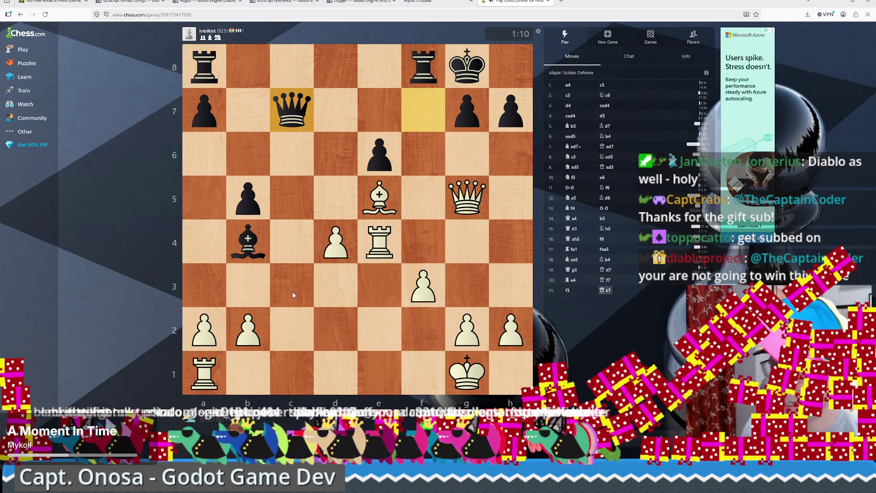
Play Rc1, Rc7 and Rxd7 winning the queen, then Re1 and Qg7 checkmate.
{"action": "mouse_move", "coordinate": [194, 367]}
{"action": "left_mouse_down"}
{"action": "mouse_move", "coordinate": [309, 378]}
{"action": "mouse_move", "coordinate": [292, 374]}
{"action": "left_mouse_up"}
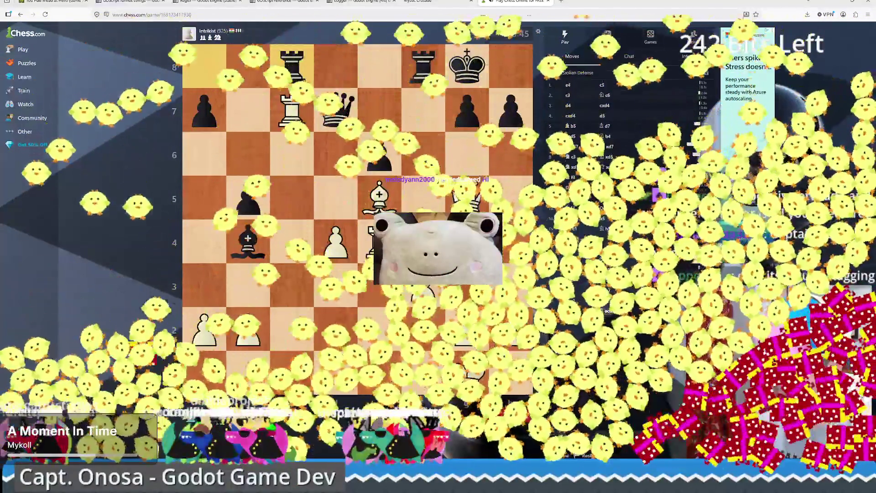
{"action": "left_click", "coordinate": [305, 122]}
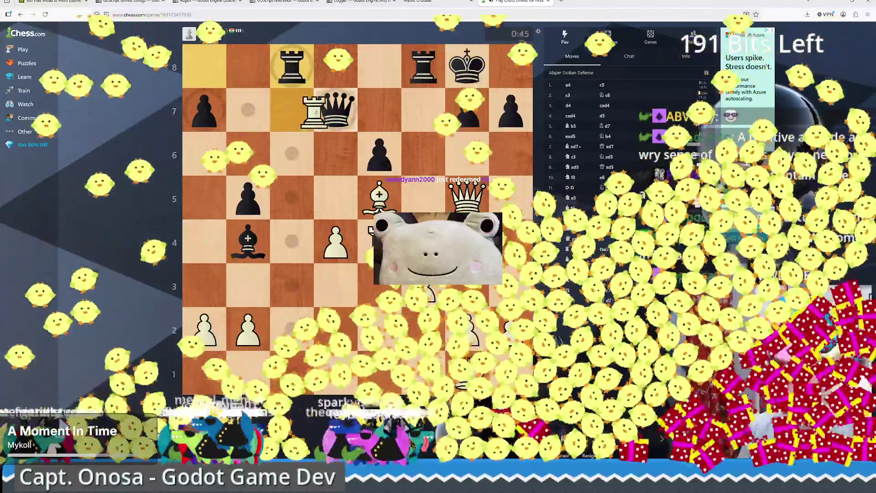
{"action": "left_click_drag", "start_coordinate": [305, 122], "coordinate": [336, 112]}
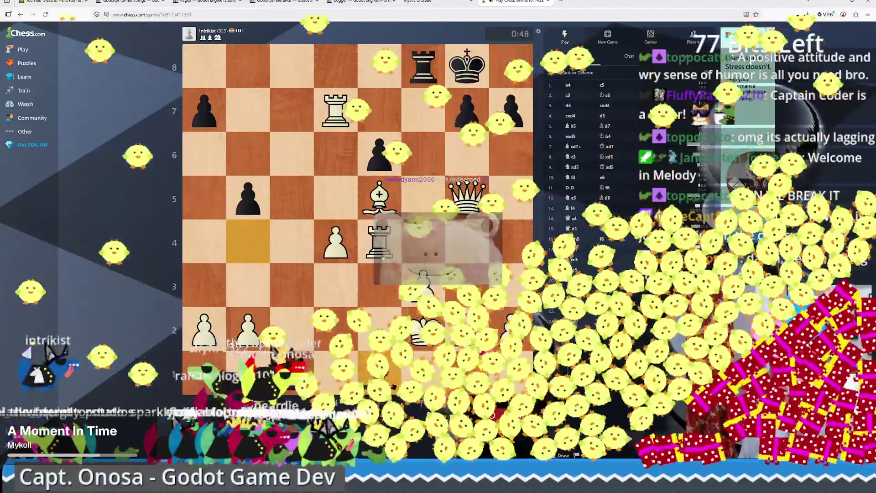
{"action": "left_click_drag", "start_coordinate": [379, 281], "coordinate": [377, 372]}
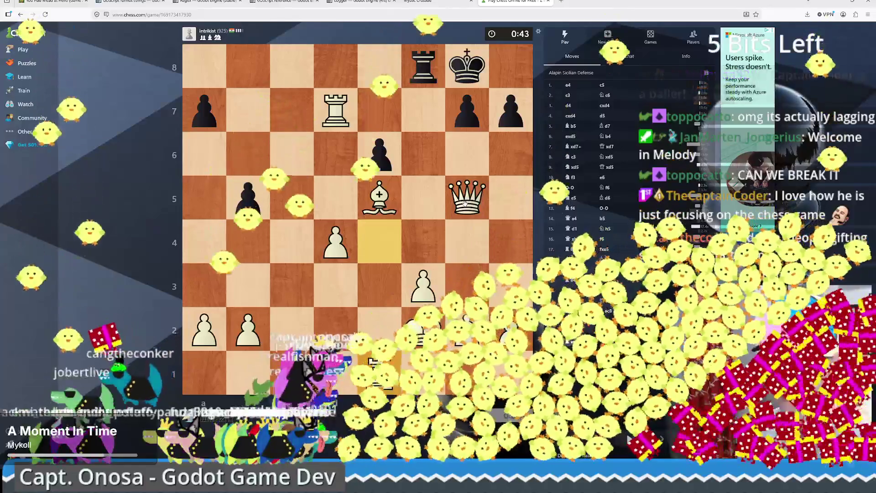
{"action": "left_click_drag", "start_coordinate": [468, 197], "coordinate": [466, 114]}
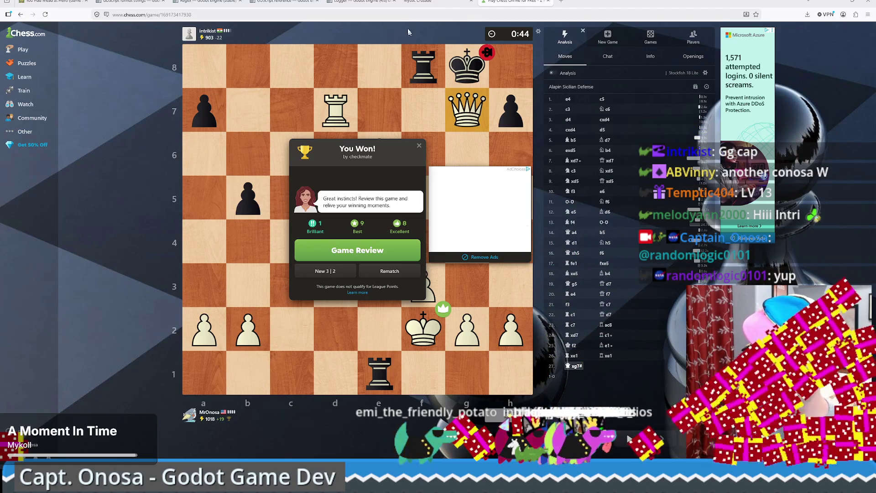
Load lichess in a new browser tab.
{"action": "left_click", "coordinate": [562, 4]}
{"action": "type", "text": "lichess"}
{"action": "key", "text": "Return"}
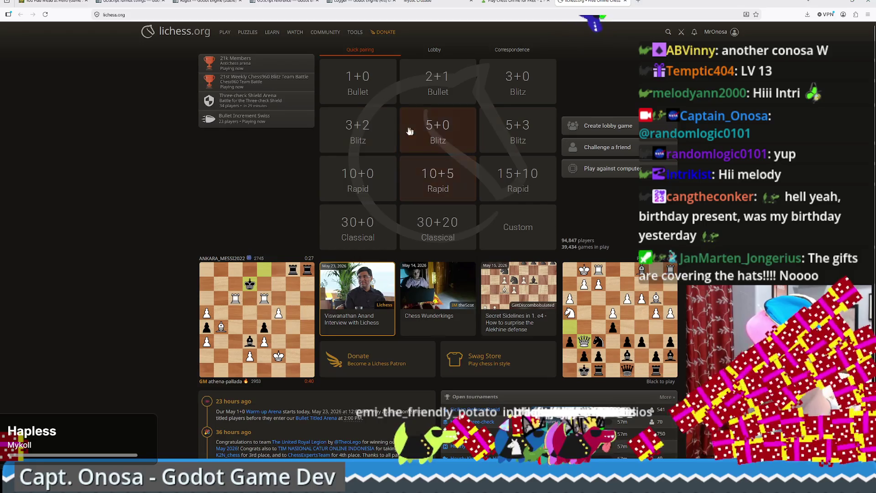
Cancel a 3+2 seek and create a casual 3+2 random-side friend challenge instead.
{"action": "left_click", "coordinate": [360, 133]}
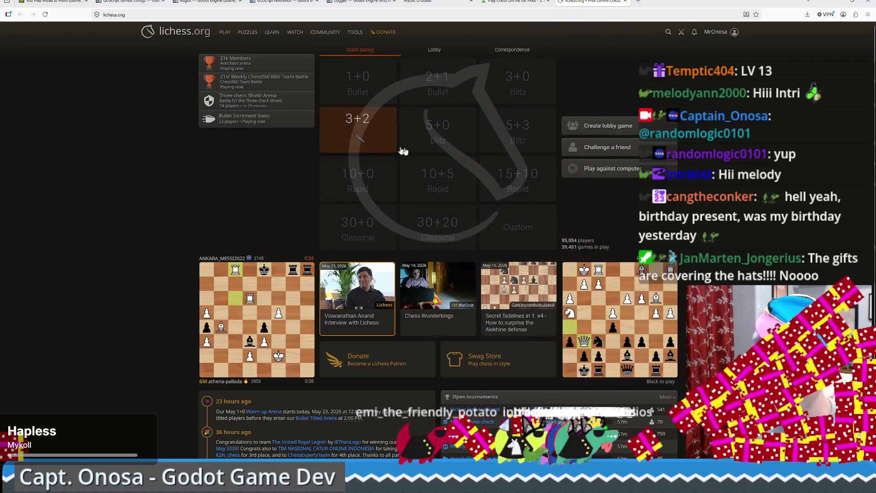
{"action": "left_click", "coordinate": [353, 141]}
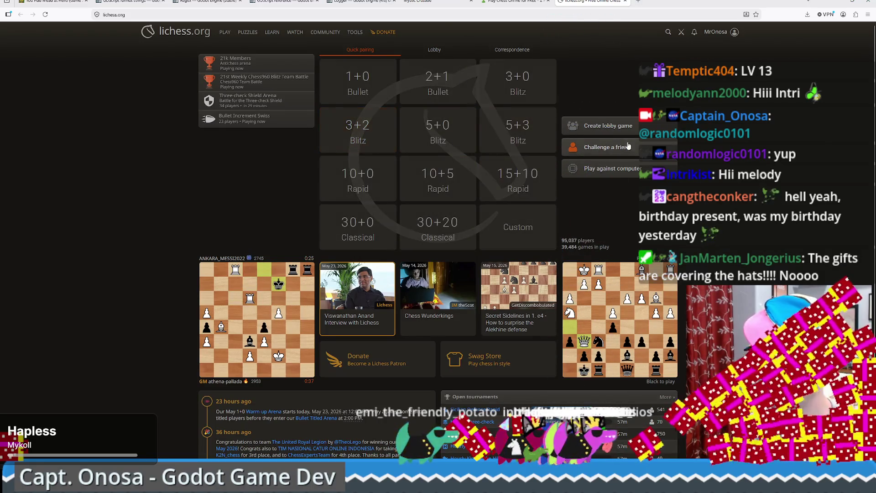
{"action": "left_click", "coordinate": [628, 147]}
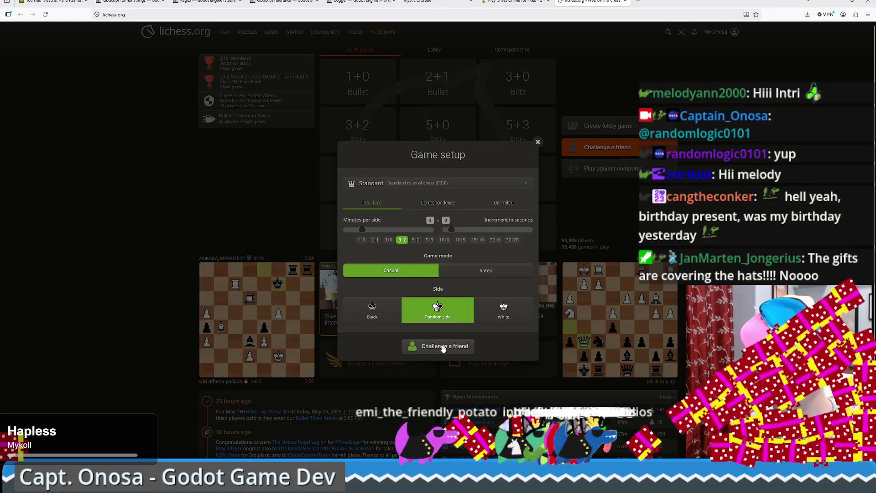
{"action": "left_click", "coordinate": [444, 348]}
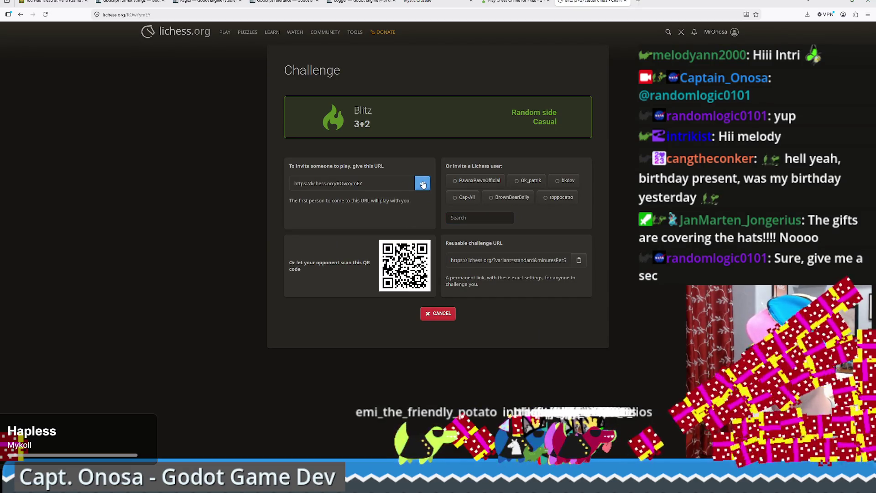
Return to the chess.com tab showing the 'You Won' checkmate summary.
{"action": "left_click", "coordinate": [513, 2]}
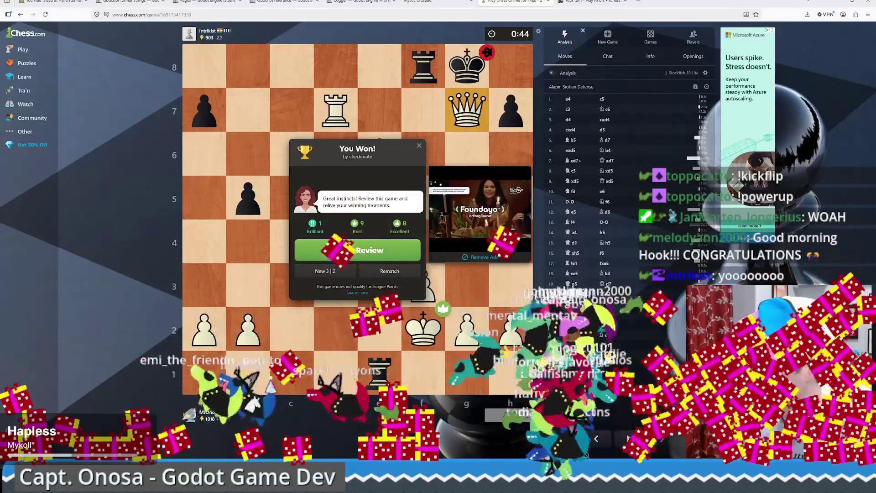
Use Ctrl+Tab to reach the Lichess tab where the 3+2 game has begun.
{"action": "key", "text": "ctrl+Tab"}
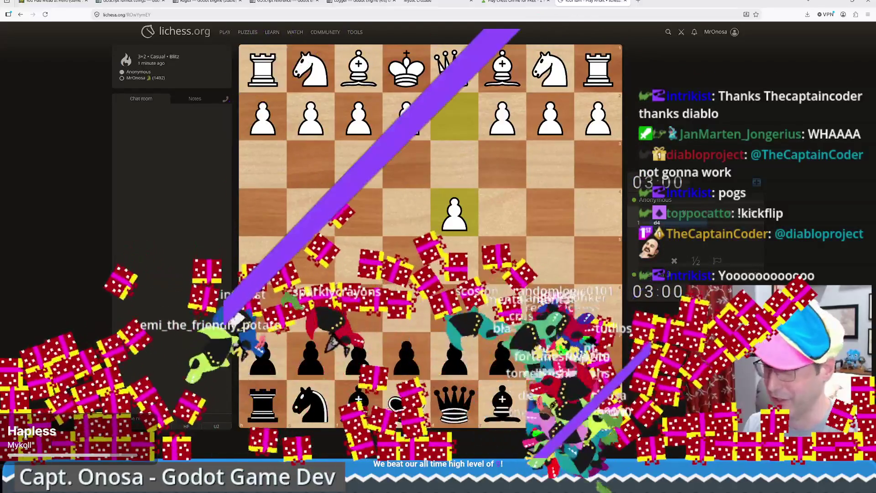
Reply to e4 by playing the d7 pawn to d5.
{"action": "left_click_drag", "start_coordinate": [445, 254], "coordinate": [445, 256]}
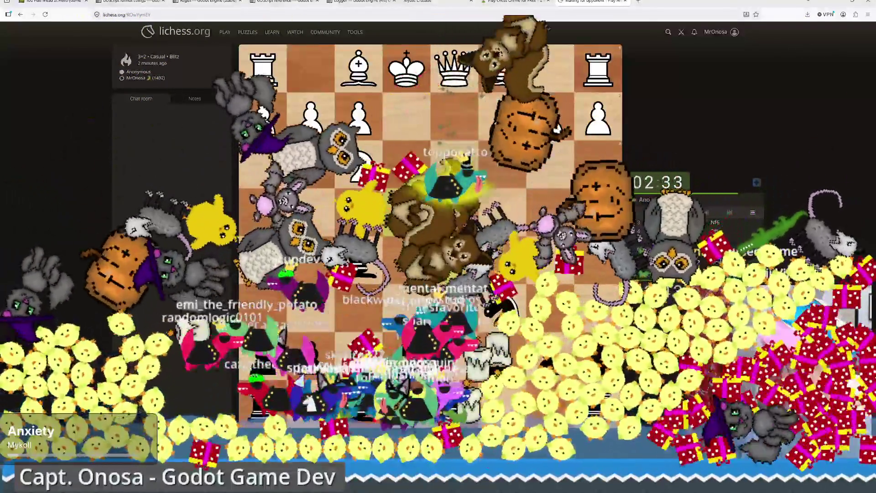
Play ...Nxe4, ...Bf5 and a queen move, then check with ...Bb4.
{"action": "left_click", "coordinate": [413, 227]}
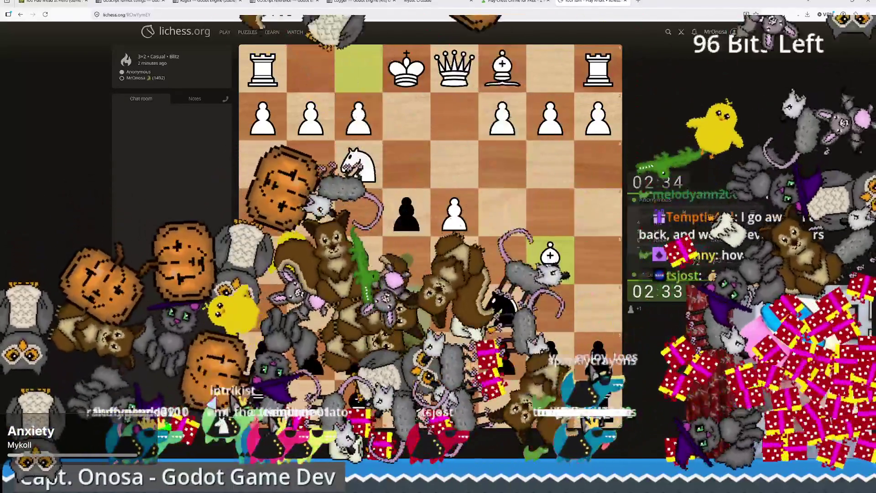
{"action": "left_click_drag", "start_coordinate": [502, 399], "coordinate": [358, 255]}
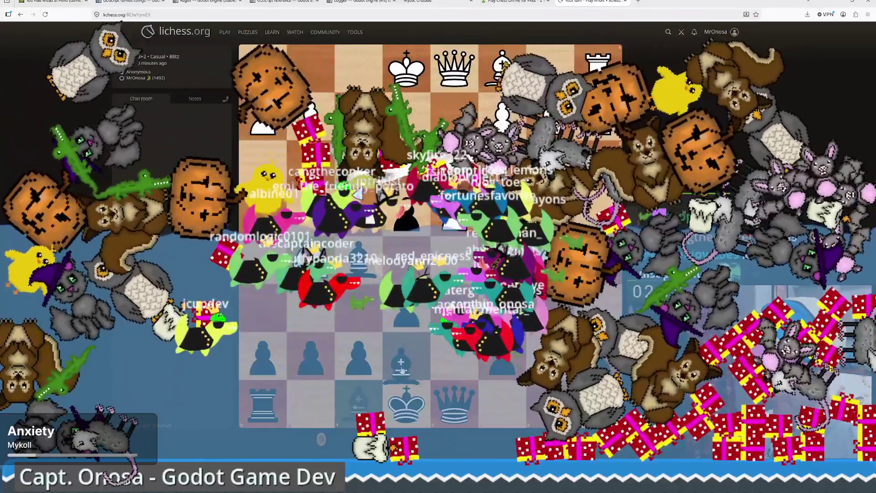
{"action": "left_click_drag", "start_coordinate": [402, 371], "coordinate": [402, 370]}
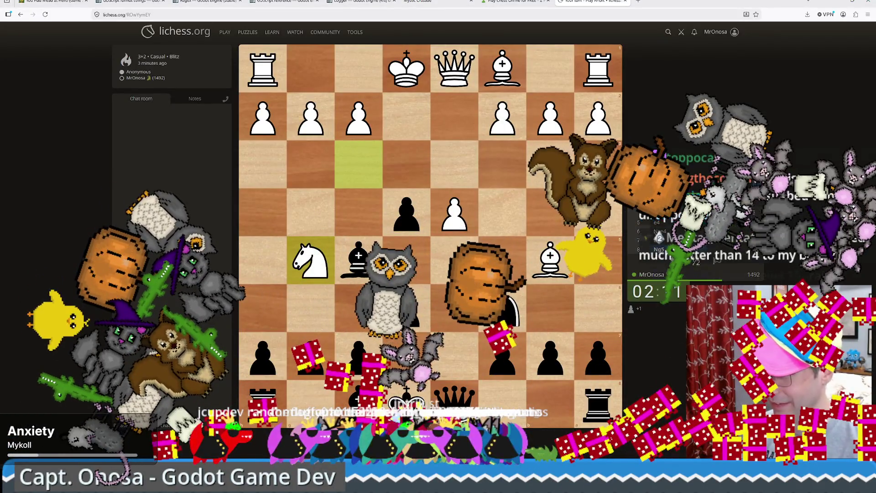
{"action": "left_click_drag", "start_coordinate": [454, 397], "coordinate": [455, 270]}
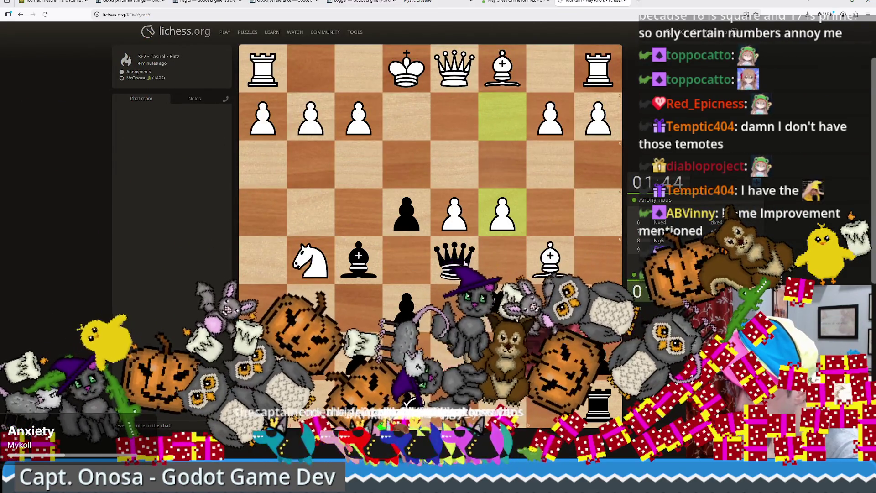
{"action": "left_click", "coordinate": [454, 258]}
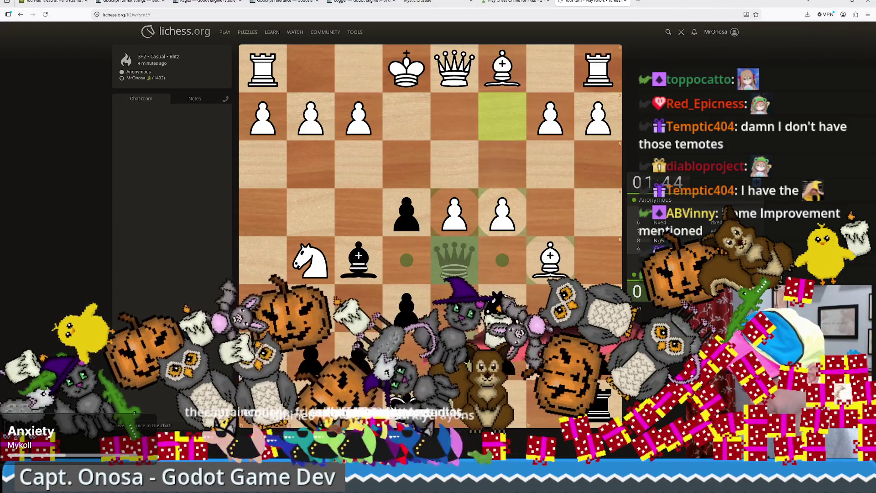
{"action": "left_click", "coordinate": [502, 308]}
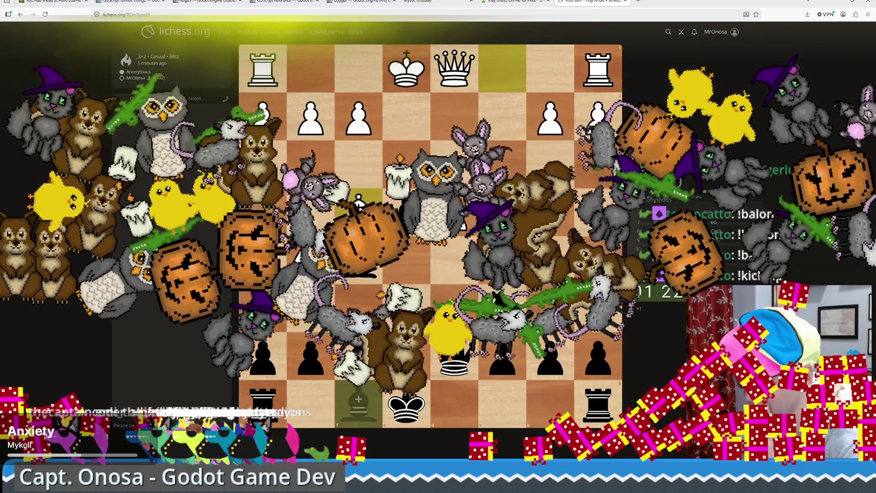
{"action": "left_click_drag", "start_coordinate": [358, 401], "coordinate": [550, 212]}
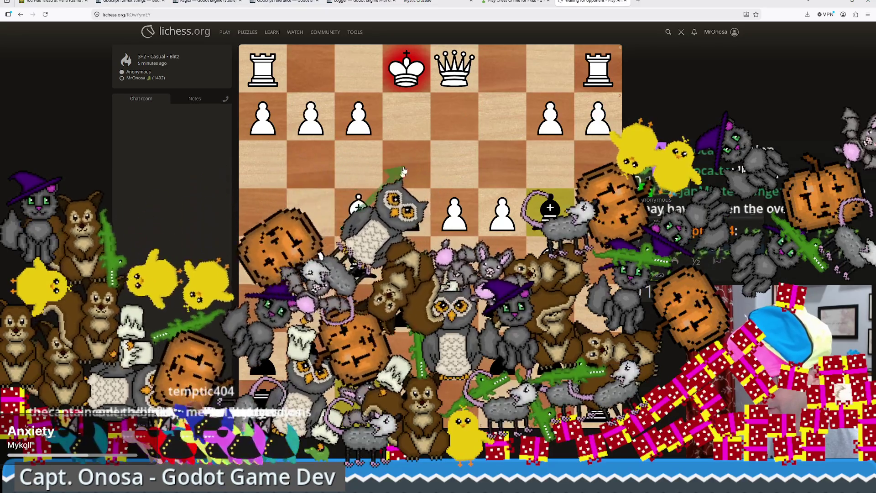
Draw arrows marking both bishops' lines and the white queen's reach to the target square.
{"action": "left_click_drag", "start_coordinate": [358, 210], "coordinate": [452, 119]}
{"action": "left_click_drag", "start_coordinate": [551, 210], "coordinate": [439, 120]}
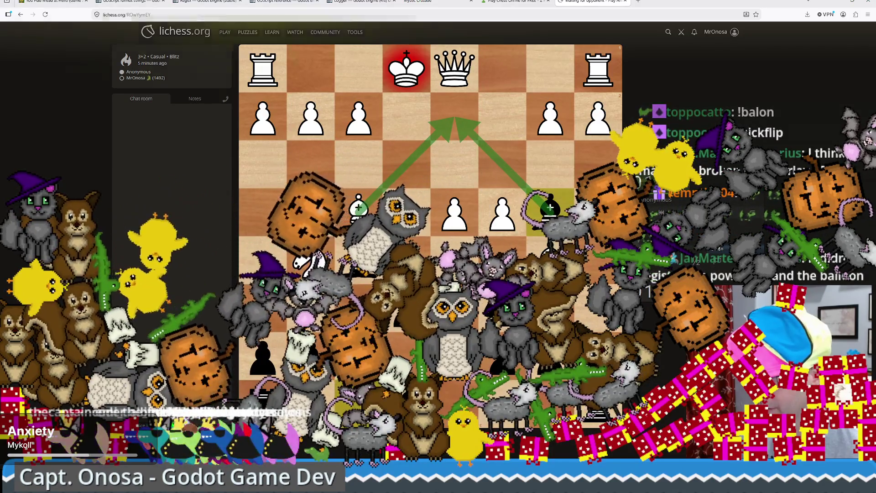
{"action": "left_click_drag", "start_coordinate": [454, 69], "coordinate": [461, 121]}
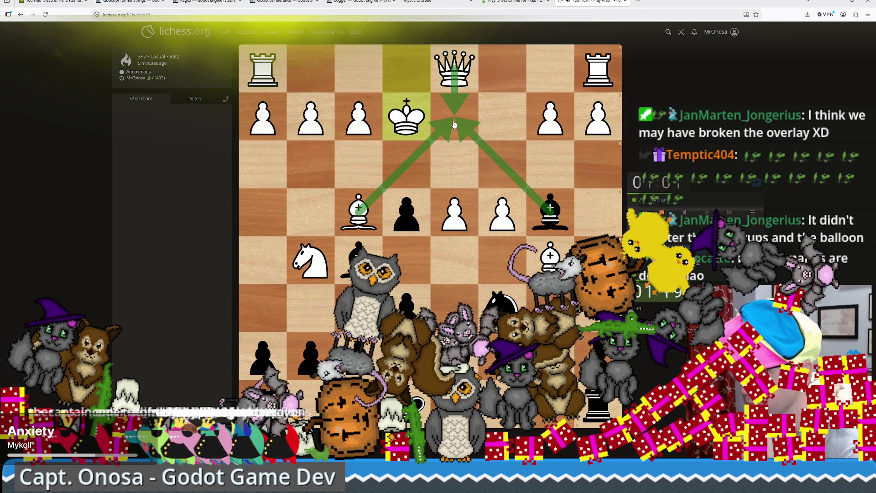
Castle the black king queenside (O-O-O), king to c8 and rook to d8.
{"action": "mouse_move", "coordinate": [406, 406]}
{"action": "left_mouse_down"}
{"action": "mouse_move", "coordinate": [306, 411]}
{"action": "mouse_move", "coordinate": [524, 414]}
{"action": "mouse_move", "coordinate": [511, 415]}
{"action": "left_mouse_up"}
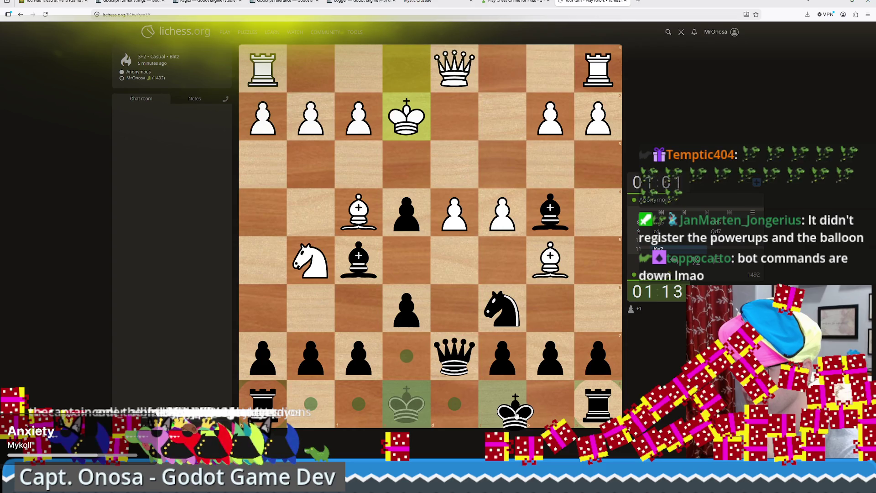
{"action": "left_click_drag", "start_coordinate": [515, 414], "coordinate": [520, 414]}
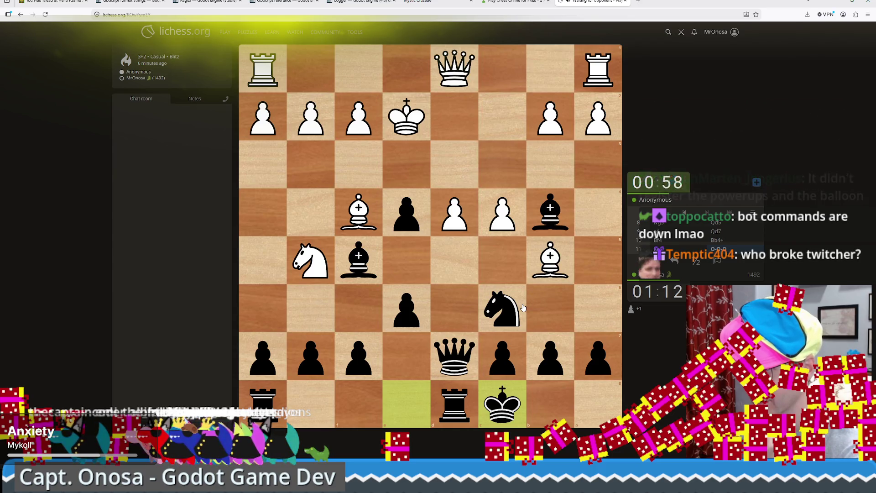
Play exd5, Bg4+, exf3+, Bxf3+ and Qxd5+, then recapture White's queen with the rook.
{"action": "left_click_drag", "start_coordinate": [406, 310], "coordinate": [457, 272]}
{"action": "left_click_drag", "start_coordinate": [358, 260], "coordinate": [310, 212]}
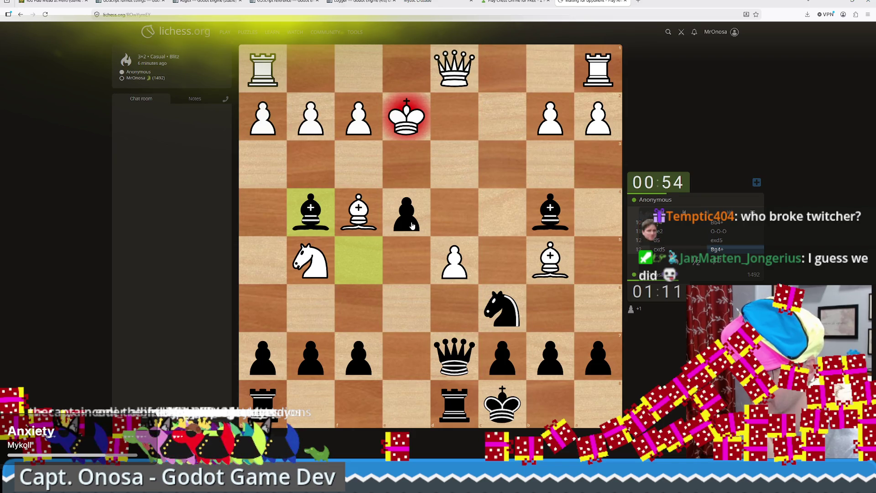
{"action": "left_click_drag", "start_coordinate": [412, 225], "coordinate": [359, 177]}
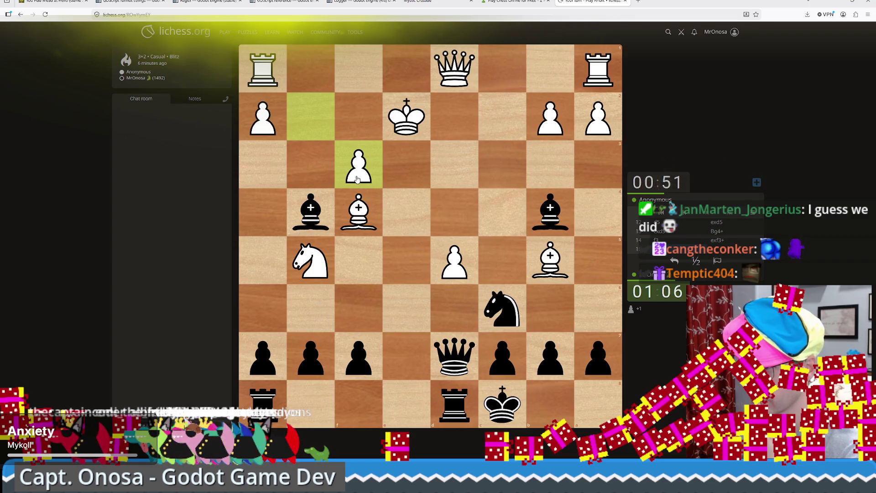
{"action": "left_click_drag", "start_coordinate": [315, 223], "coordinate": [359, 171]}
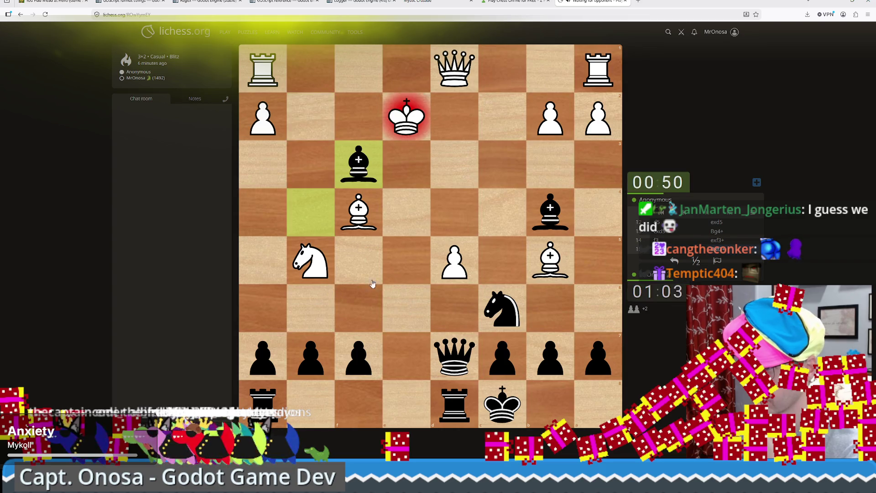
{"action": "left_click_drag", "start_coordinate": [450, 363], "coordinate": [456, 267]}
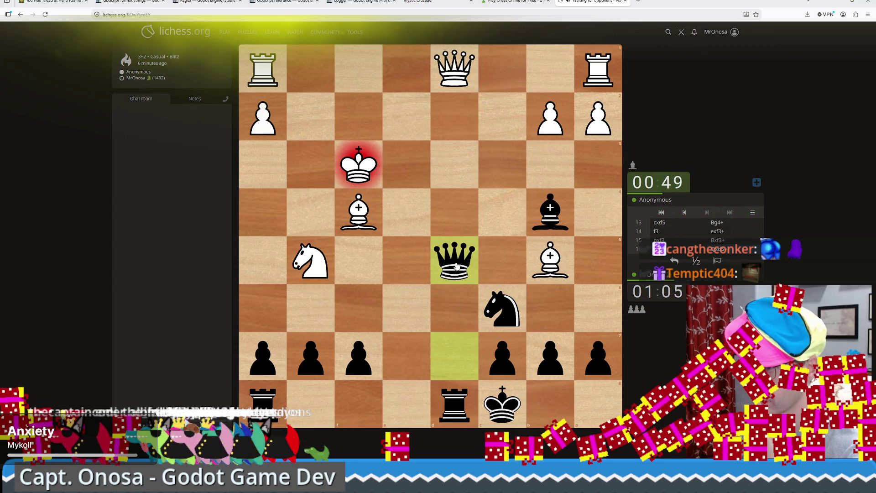
{"action": "left_click_drag", "start_coordinate": [455, 414], "coordinate": [460, 267]}
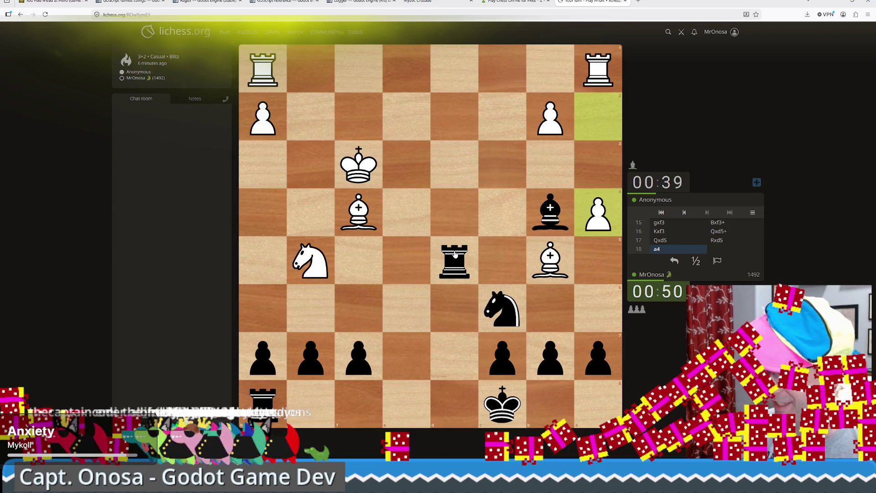
Lift the black rook off d5 to consider a rook move.
{"action": "left_click_drag", "start_coordinate": [455, 254], "coordinate": [355, 258]}
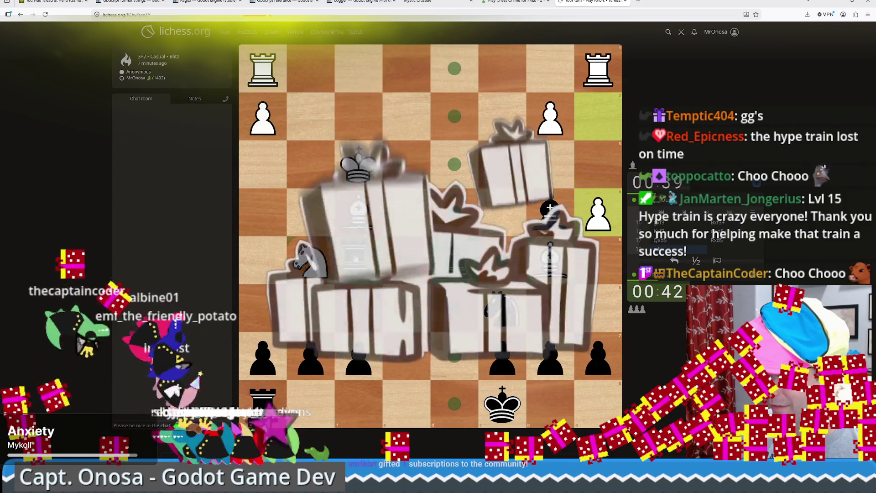
Put the lifted rook back without committing to a move.
{"action": "mouse_move", "coordinate": [356, 258]}
{"action": "left_mouse_down"}
{"action": "mouse_move", "coordinate": [275, 348]}
{"action": "mouse_move", "coordinate": [268, 313]}
{"action": "left_mouse_up"}
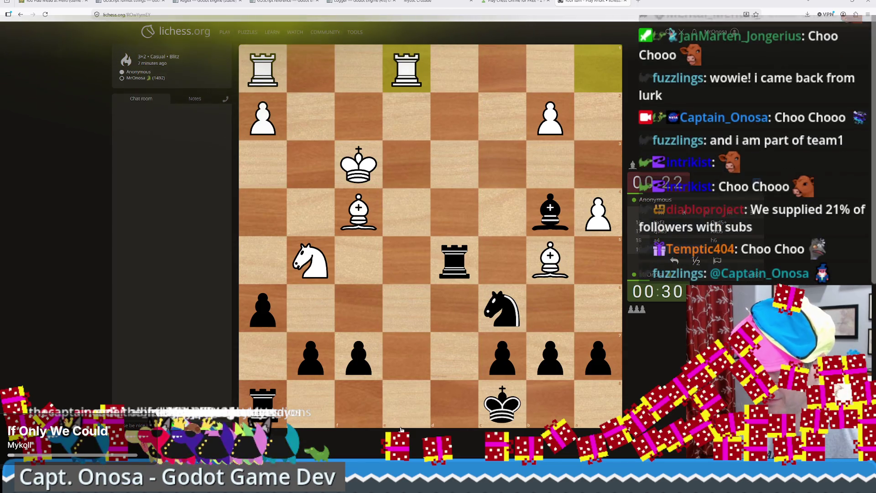
Capture in sequence with Bxe1, hxg5, Rxg5 and Nxe7 to win material.
{"action": "mouse_move", "coordinate": [551, 212]}
{"action": "left_mouse_down"}
{"action": "mouse_move", "coordinate": [406, 121]}
{"action": "mouse_move", "coordinate": [407, 71]}
{"action": "left_mouse_up"}
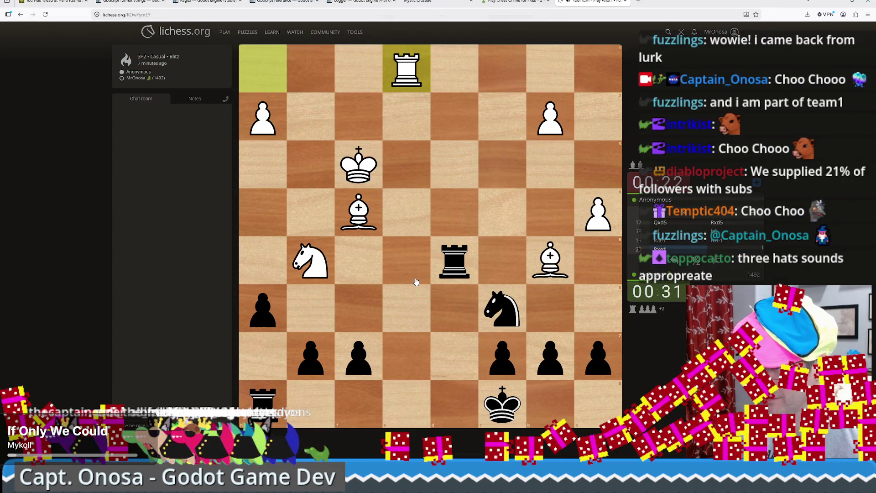
{"action": "mouse_move", "coordinate": [262, 308]}
{"action": "left_mouse_down"}
{"action": "mouse_move", "coordinate": [294, 264]}
{"action": "mouse_move", "coordinate": [310, 262]}
{"action": "left_mouse_up"}
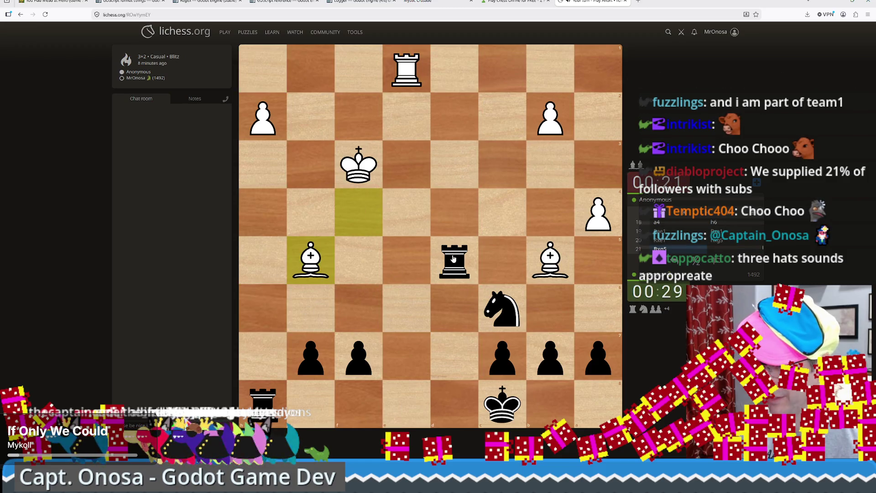
{"action": "left_click_drag", "start_coordinate": [455, 259], "coordinate": [314, 260]}
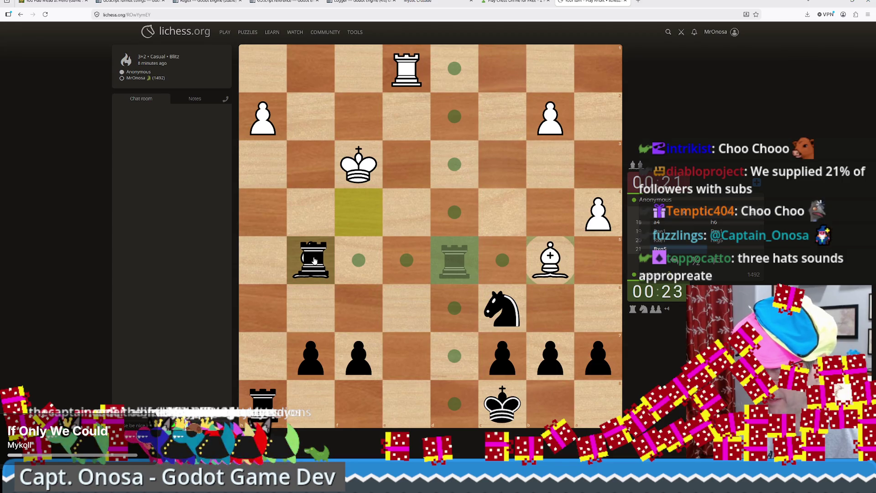
{"action": "left_click_drag", "start_coordinate": [313, 260], "coordinate": [315, 260]}
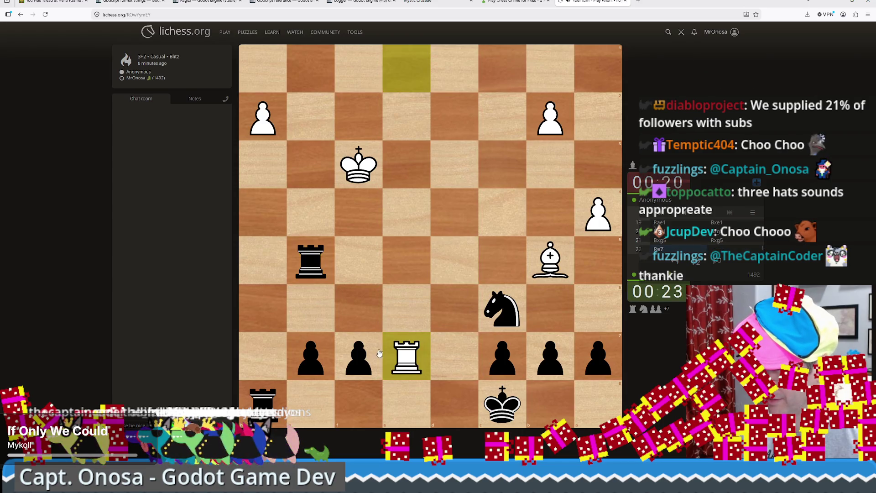
{"action": "left_click_drag", "start_coordinate": [491, 315], "coordinate": [400, 357]}
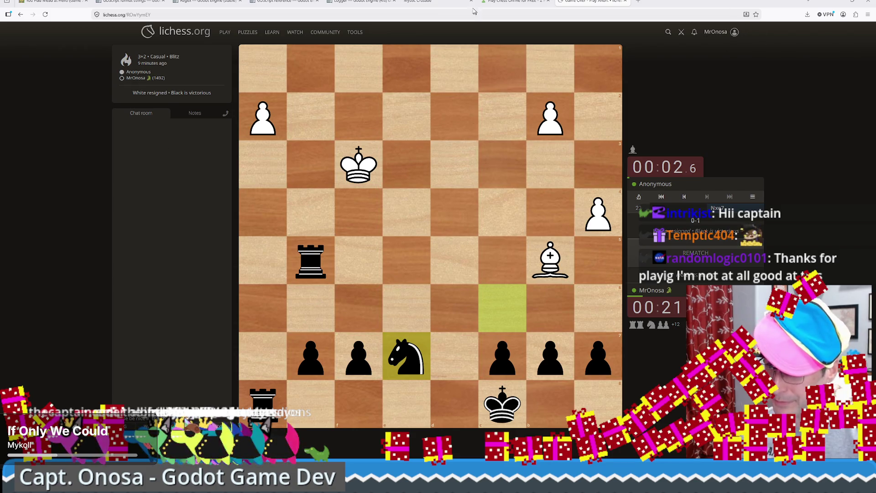
After White resigns, switch back to the running Godot bee-farming game.
{"action": "key", "text": "alt+Tab"}
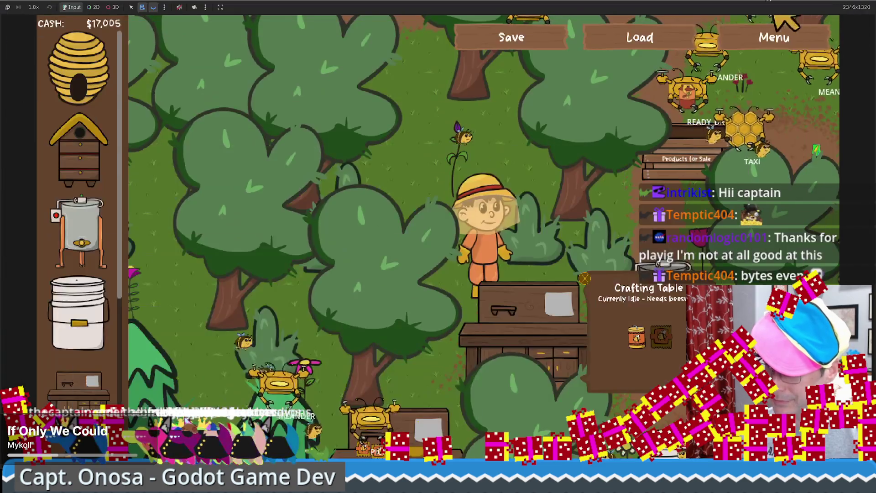
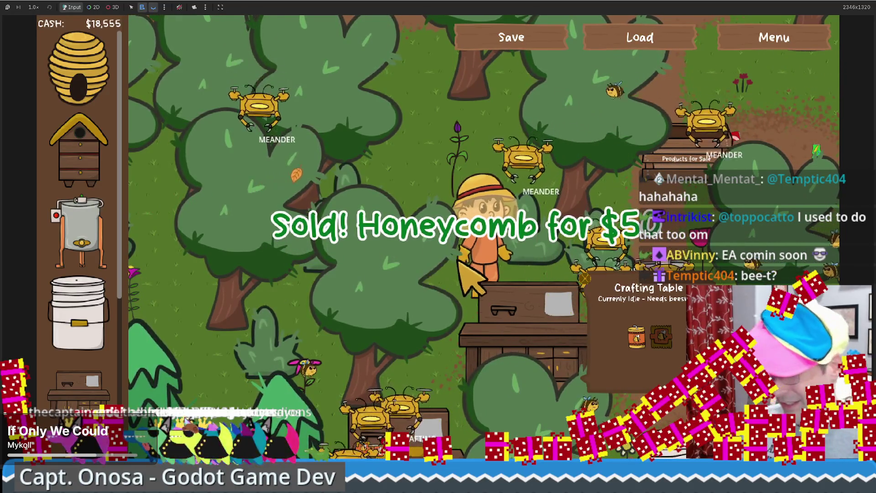
Walk the farmer past the crafting table to the beehives, selling beeswax along the way.
{"action": "key", "text": "d"}
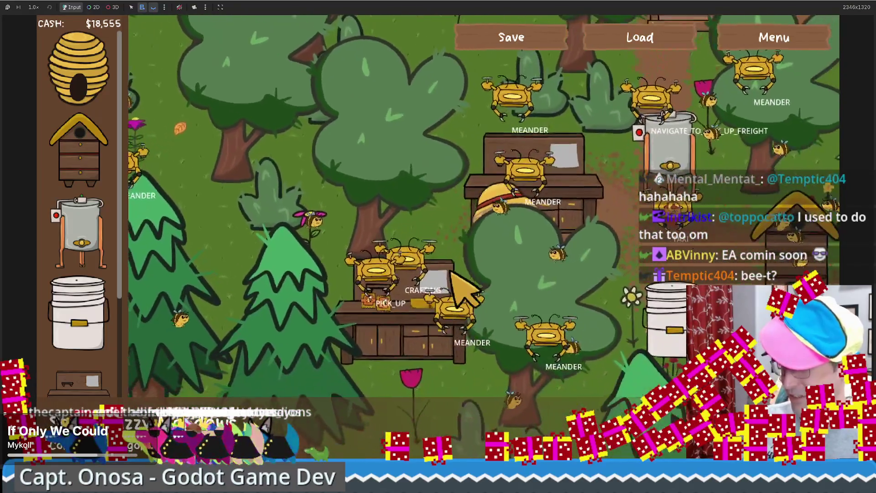
{"action": "key", "text": "w"}
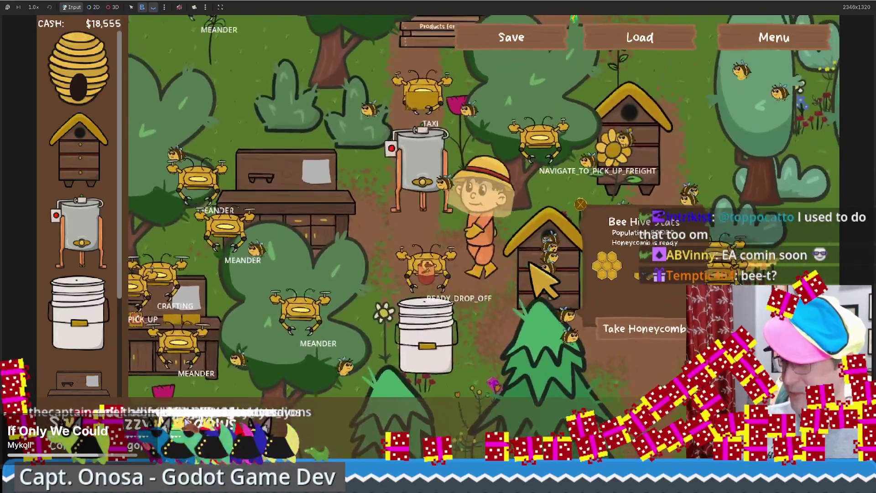
{"action": "key", "text": "d"}
{"action": "key", "text": "s"}
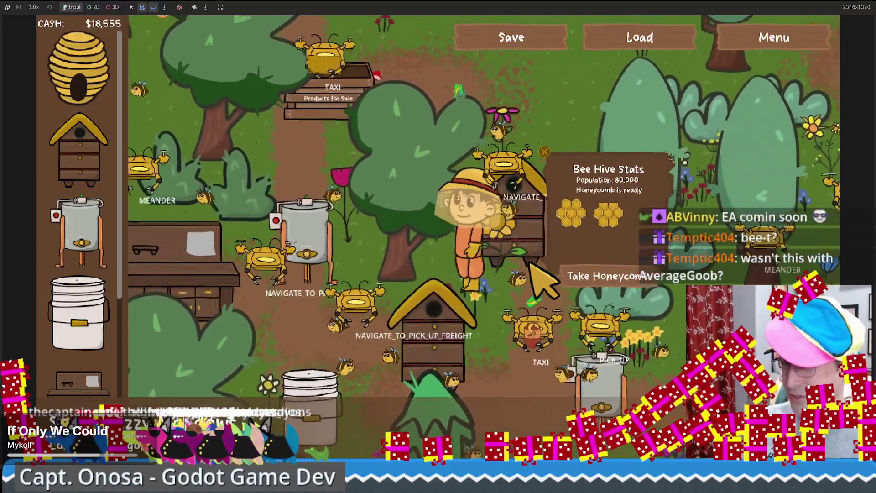
{"action": "key", "text": "w"}
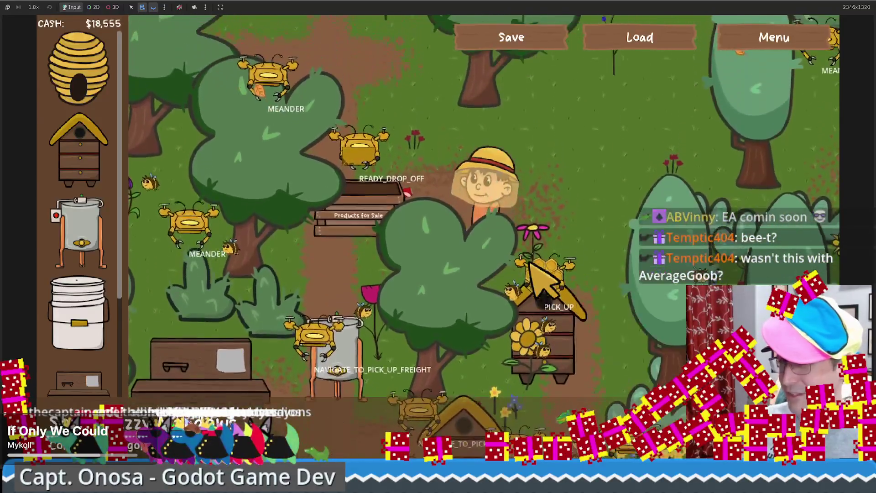
{"action": "key", "text": "d"}
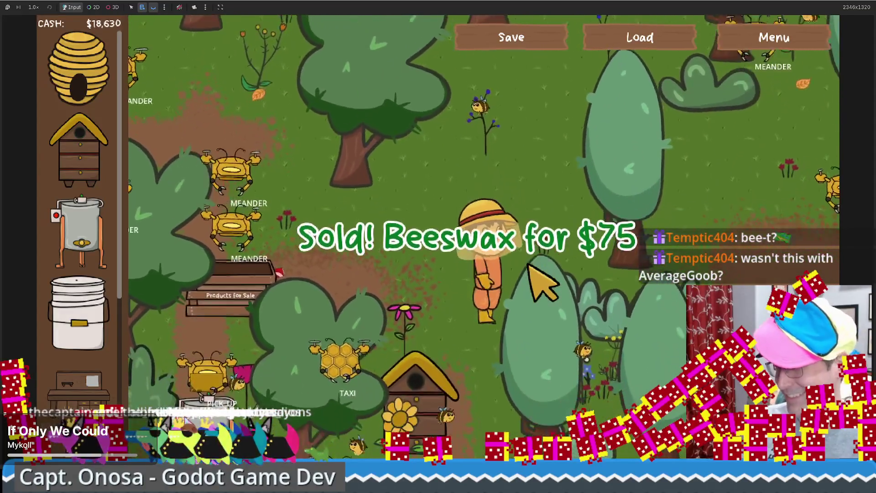
{"action": "key", "text": "s"}
{"action": "key", "text": "a"}
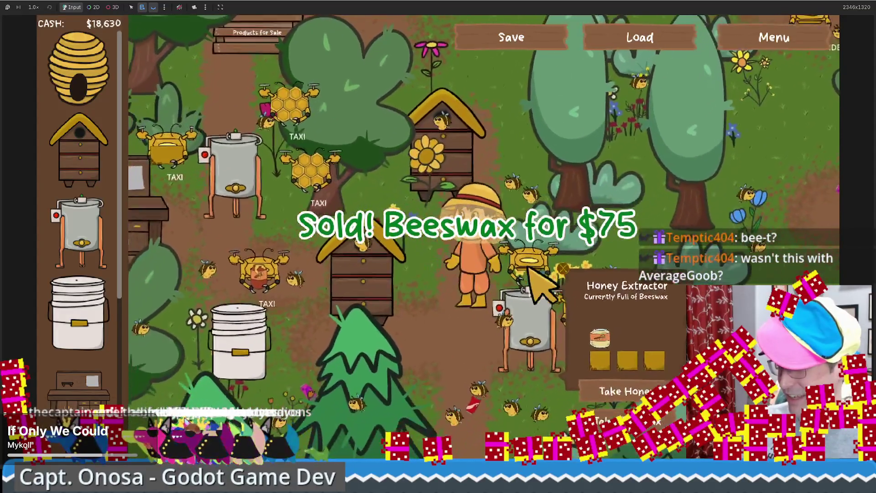
{"action": "key", "text": "w"}
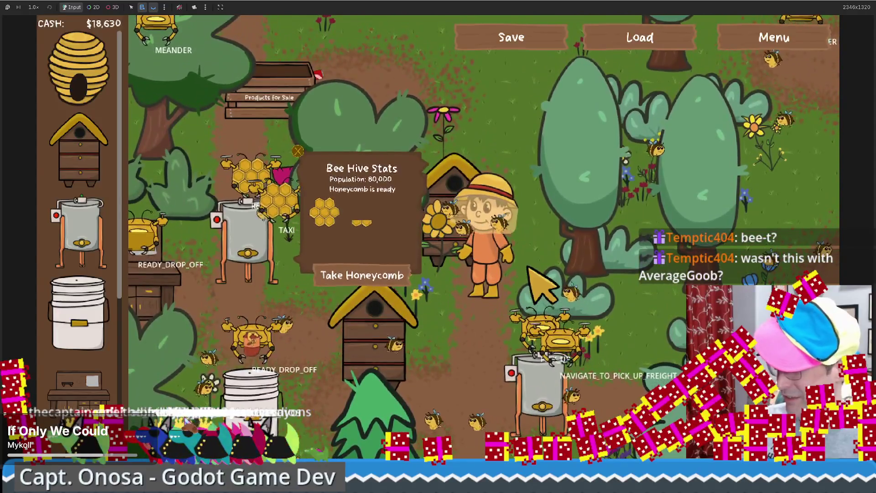
Walk back past the crafting stations and sell honey at the Honey Extractor.
{"action": "key", "text": "s"}
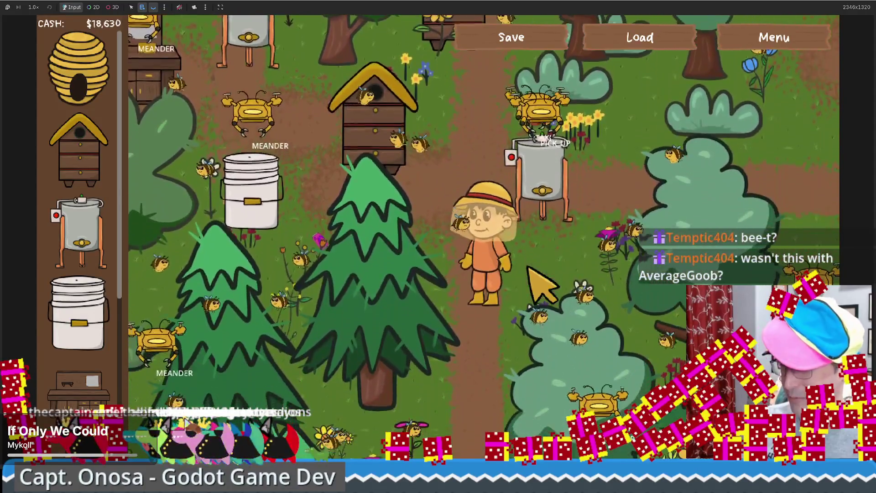
{"action": "key", "text": "a"}
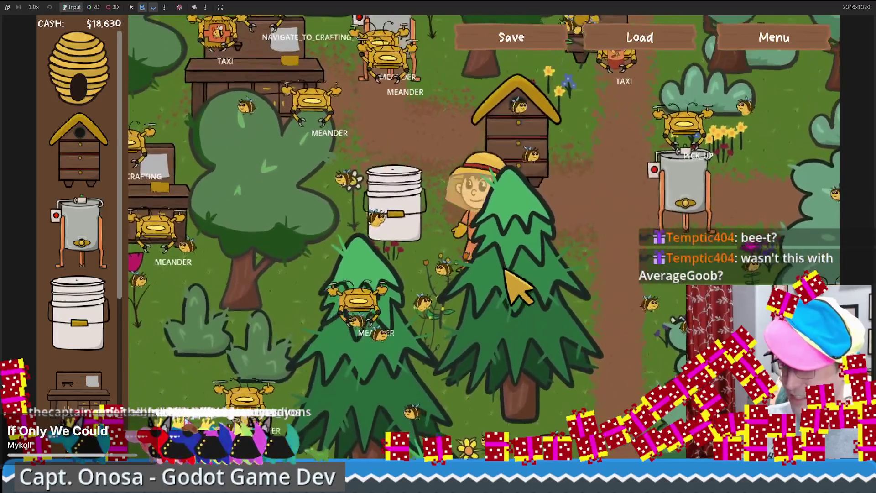
{"action": "key", "text": "w"}
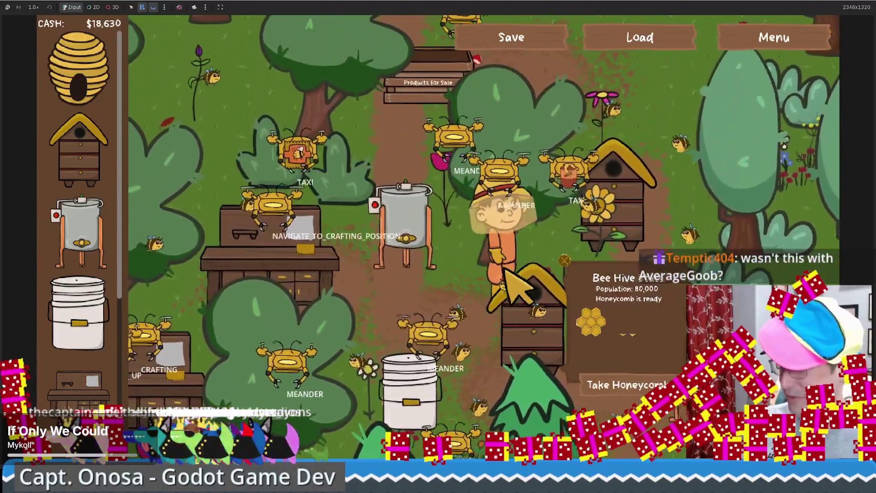
{"action": "key", "text": "d"}
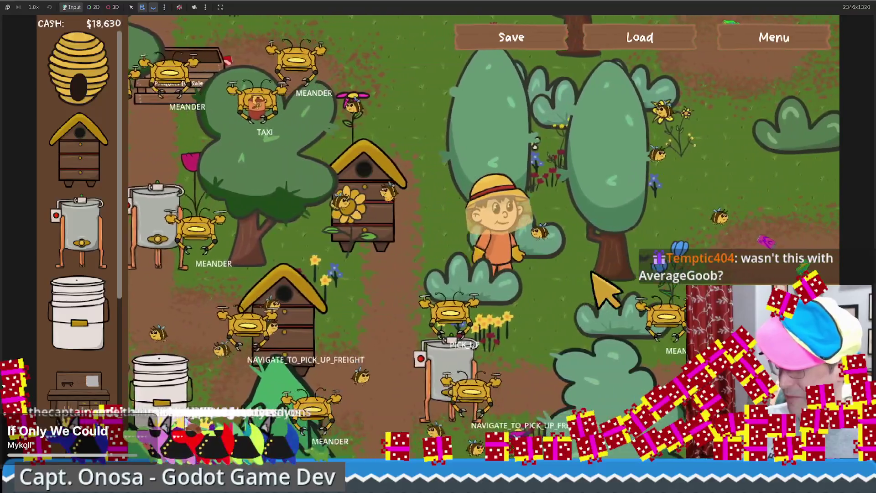
{"action": "key", "text": "d"}
{"action": "key", "text": "w"}
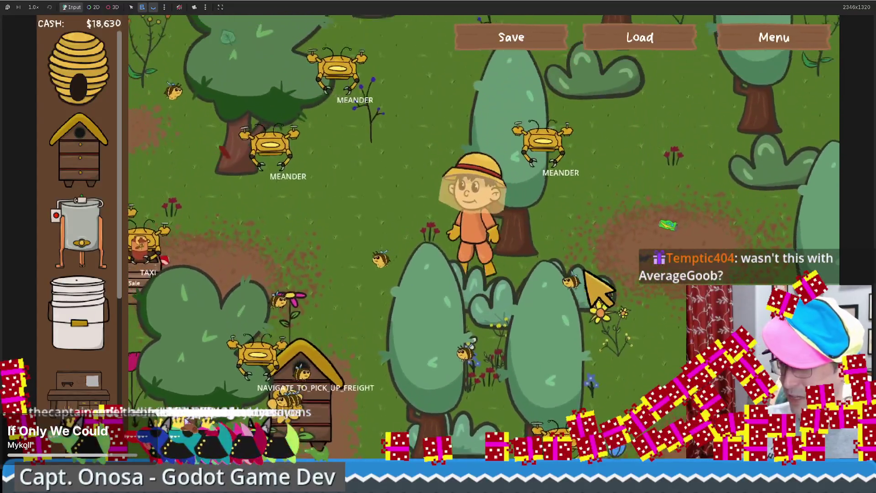
{"action": "key", "text": "a"}
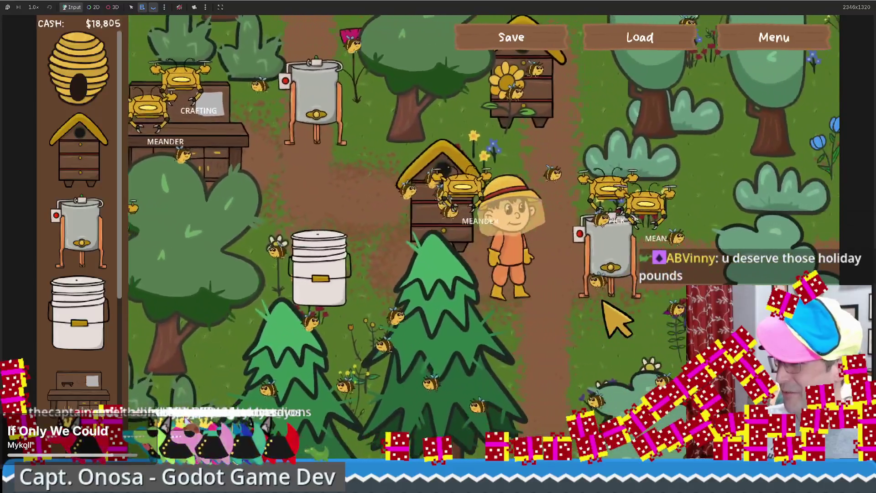
{"action": "left_click", "coordinate": [614, 310]}
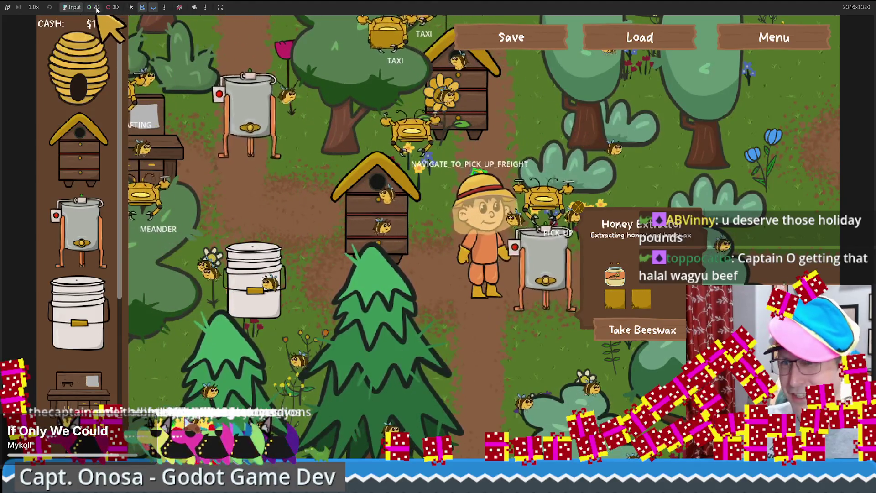
Shrink the game window and inspect the drone's live properties in the Remote scene tree.
{"action": "right_click", "coordinate": [546, 208], "text": "alt"}
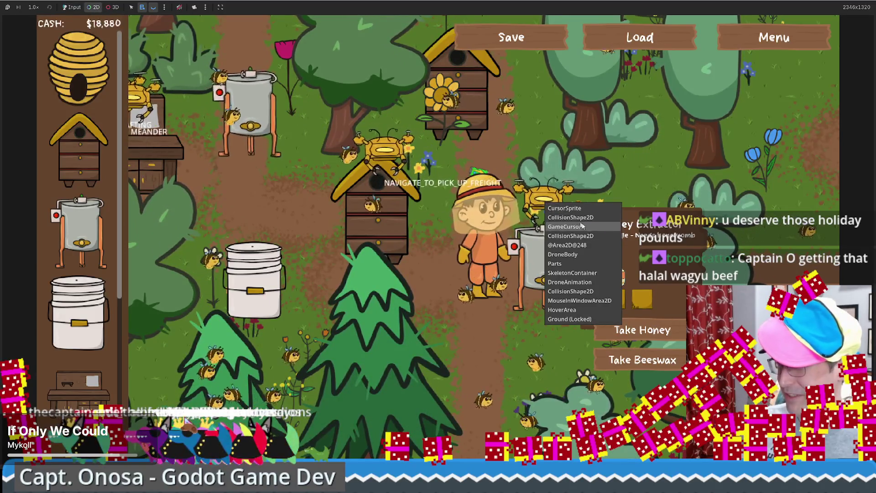
{"action": "left_click", "coordinate": [579, 224]}
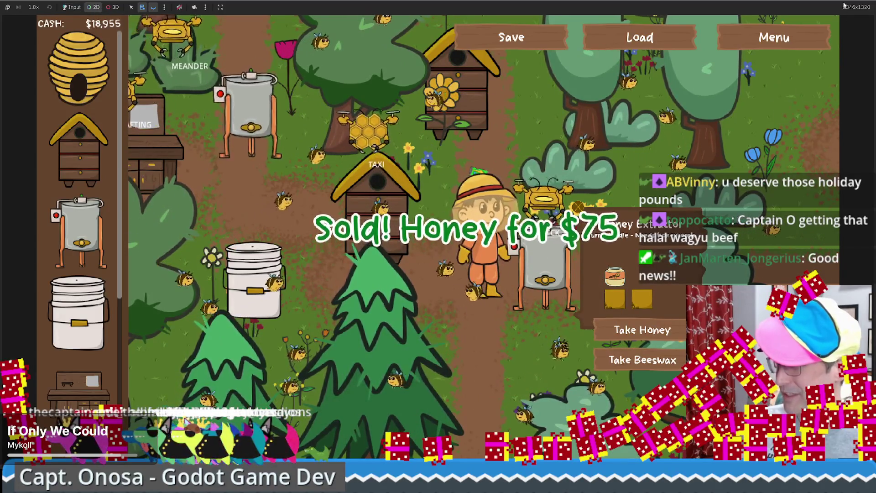
{"action": "key", "text": "super+Down"}
{"action": "key", "text": "super+Down"}
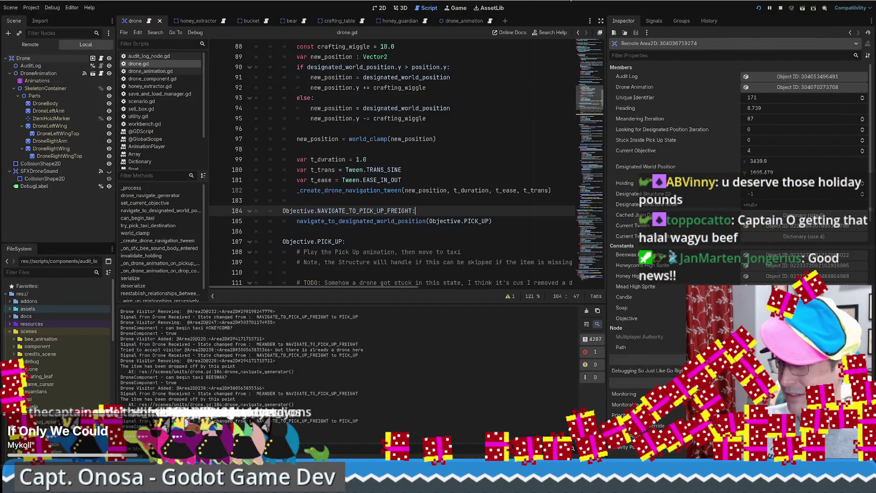
{"action": "left_click", "coordinate": [33, 45]}
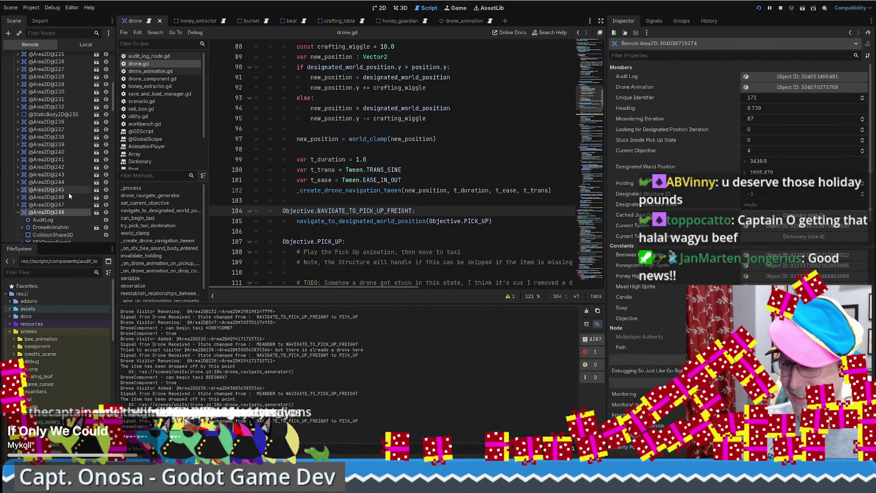
{"action": "scroll", "coordinate": [704, 222], "scroll_direction": "down", "scroll_amount": 5}
{"action": "scroll", "coordinate": [704, 222], "scroll_direction": "down", "scroll_amount": 5}
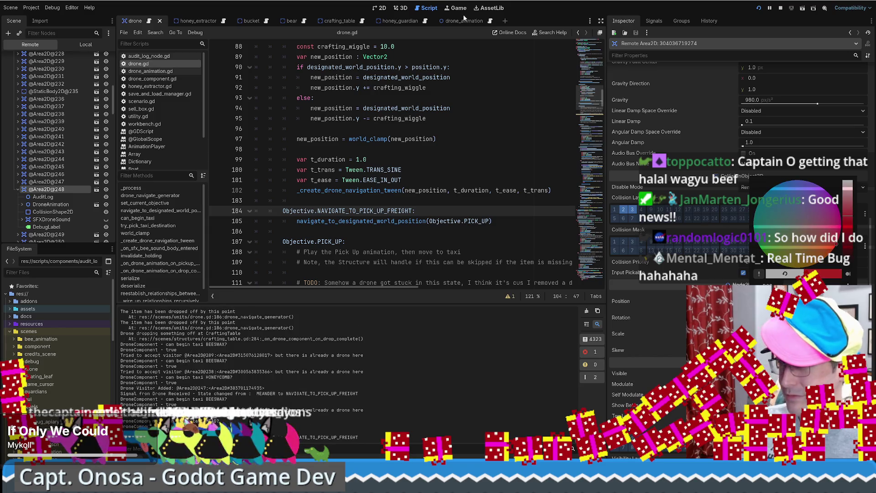
Bring the game back full screen and list the nodes under the red drone.
{"action": "key", "text": "alt+Tab"}
{"action": "key", "text": "super+Up"}
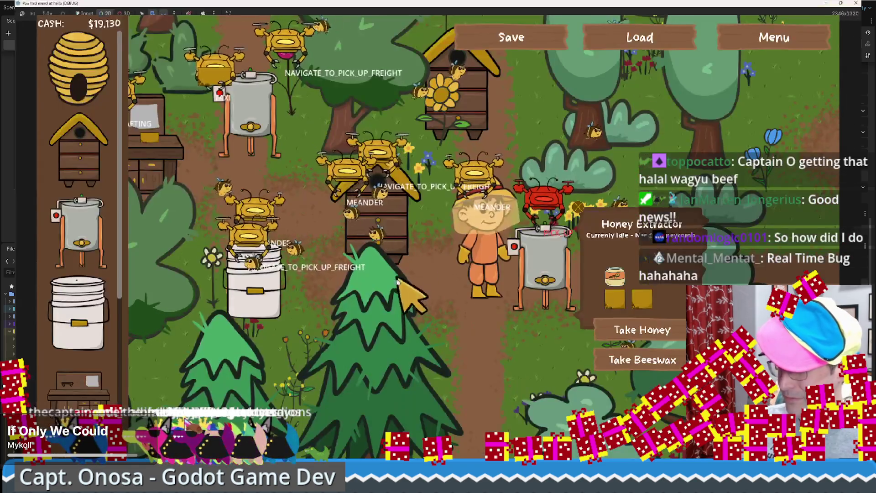
{"action": "right_click", "coordinate": [505, 273], "text": "alt"}
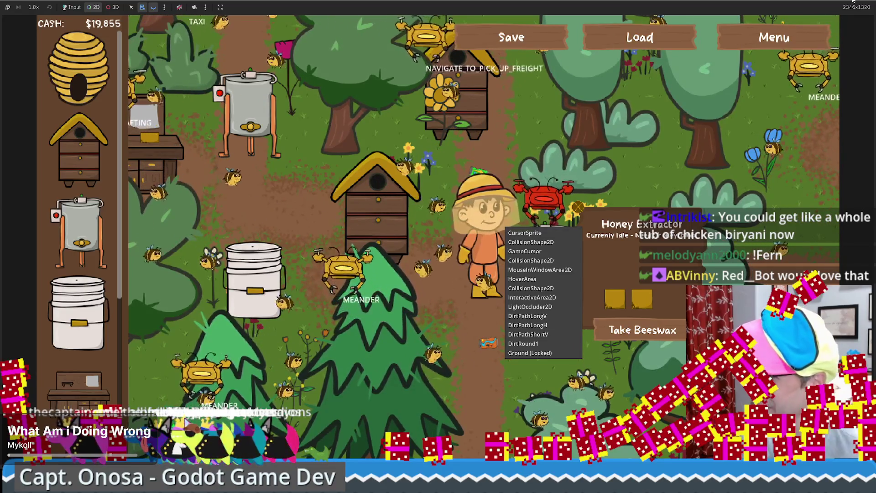
Pick the meandering drone's node in the game and bring up its properties in the editor.
{"action": "left_click", "coordinate": [324, 215]}
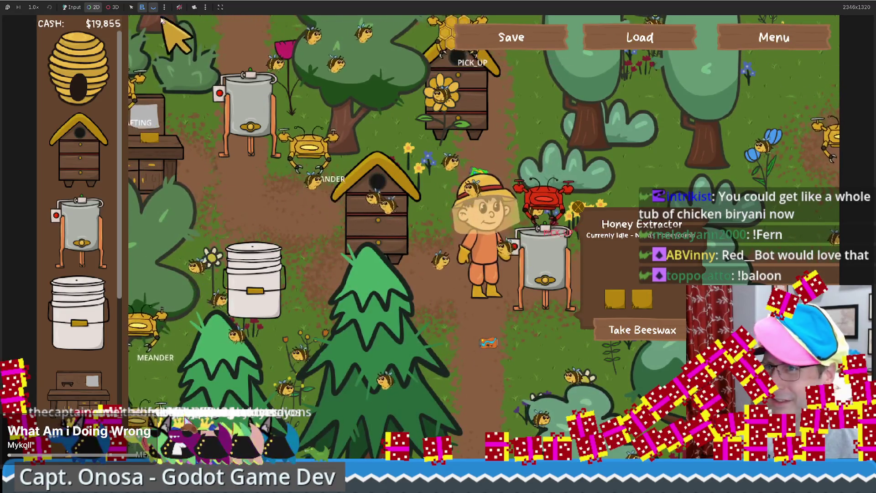
{"action": "right_click", "coordinate": [309, 90]}
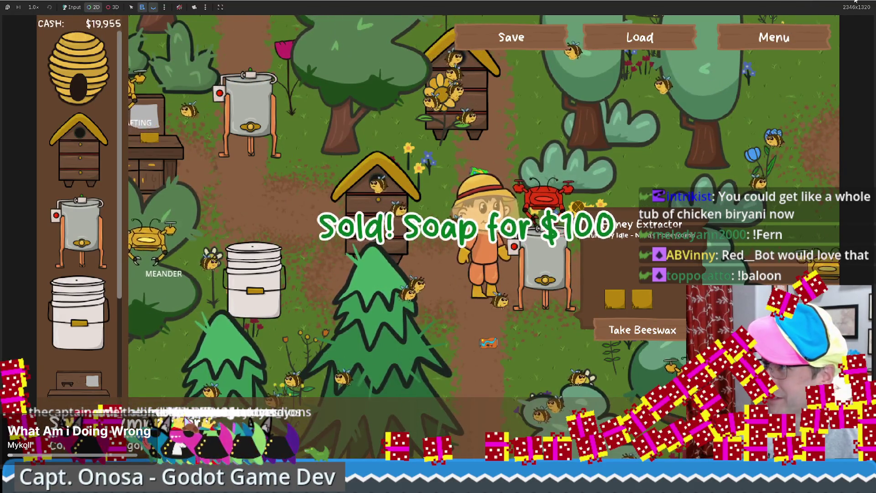
{"action": "key", "text": "alt+Tab"}
{"action": "scroll", "coordinate": [727, 223], "scroll_direction": "down", "scroll_amount": 10}
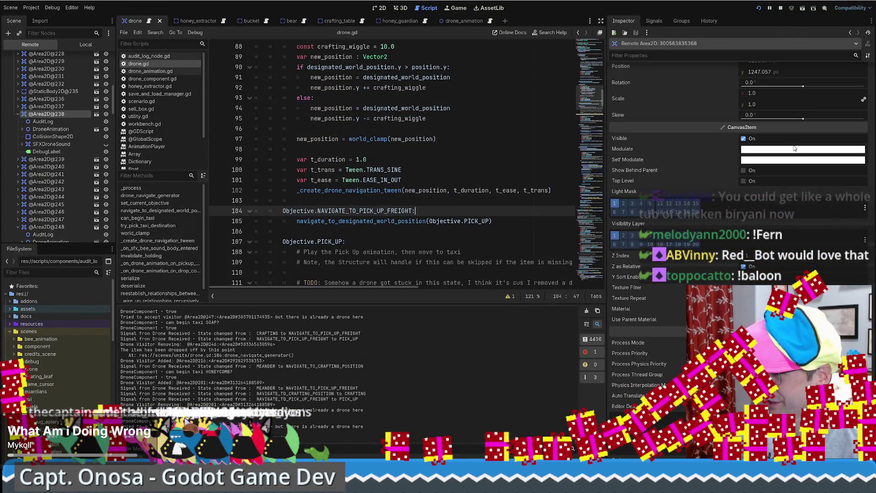
Set the drone's Modulate and Self Modulate colours to bright green.
{"action": "left_click", "coordinate": [795, 151]}
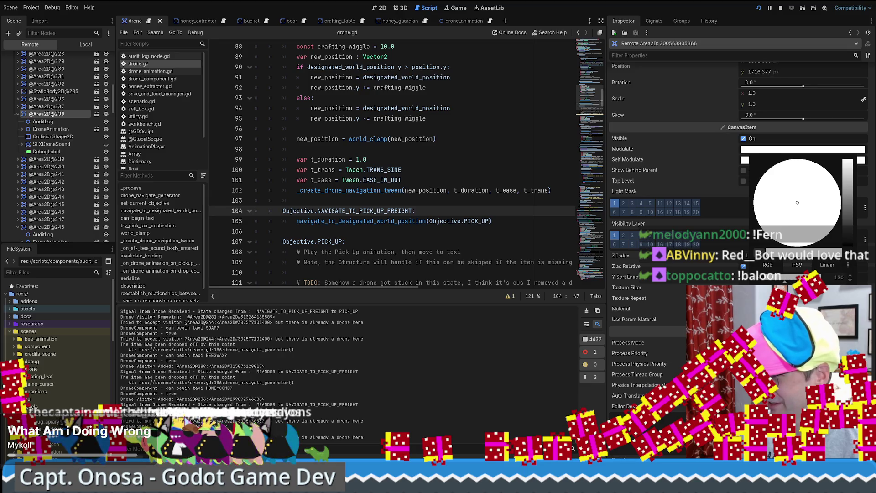
{"action": "left_click", "coordinate": [763, 227]}
{"action": "key", "text": "Escape"}
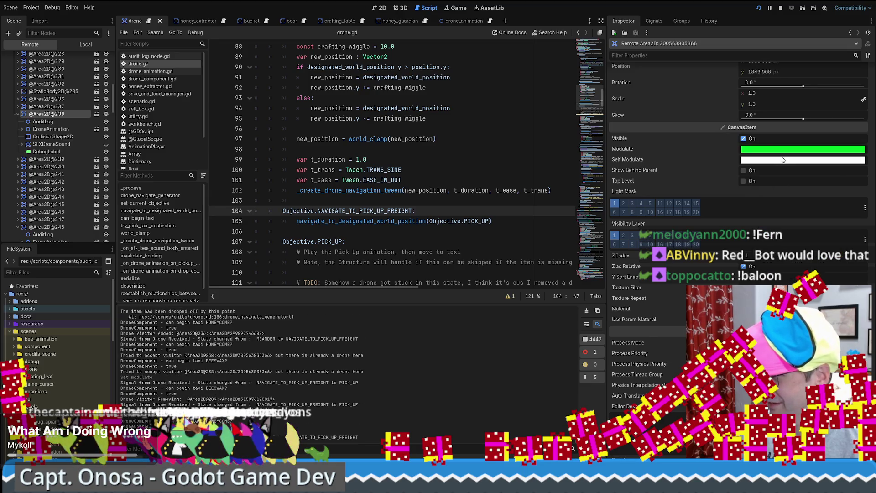
{"action": "left_click", "coordinate": [783, 160]}
{"action": "left_click", "coordinate": [762, 227]}
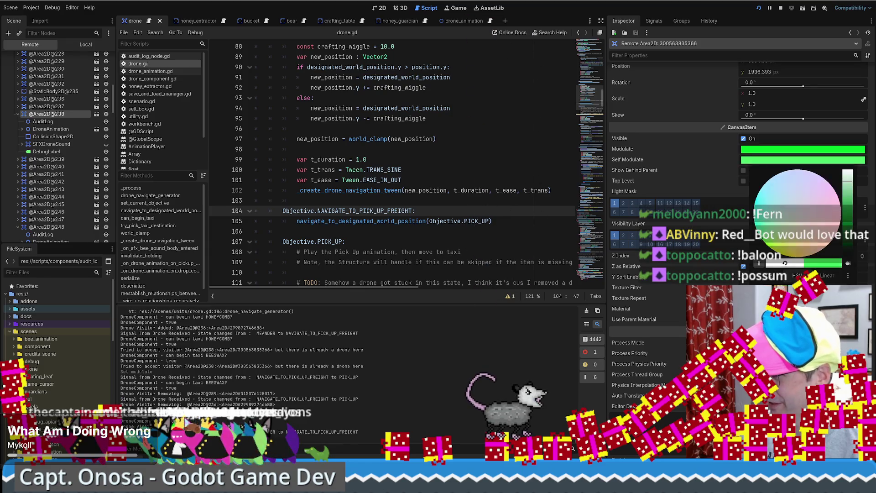
{"action": "left_click", "coordinate": [450, 11]}
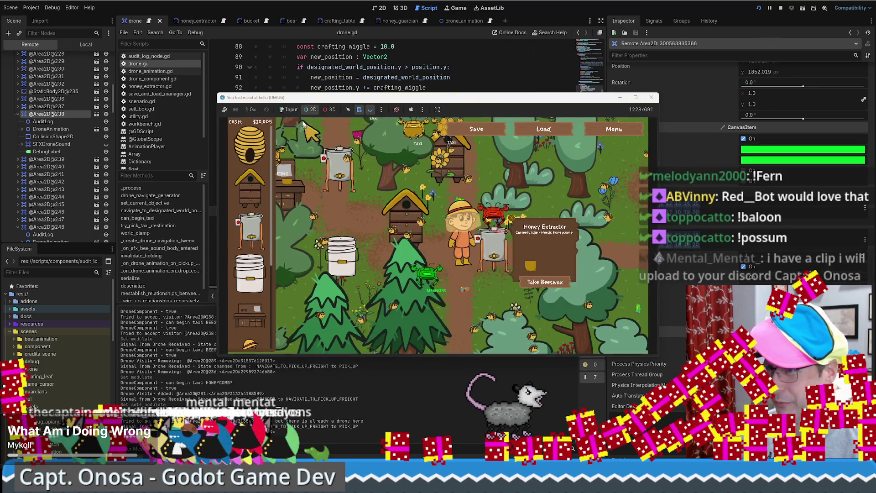
Maximize the game window and walk the farmer up, right and back down.
{"action": "left_click", "coordinate": [635, 98]}
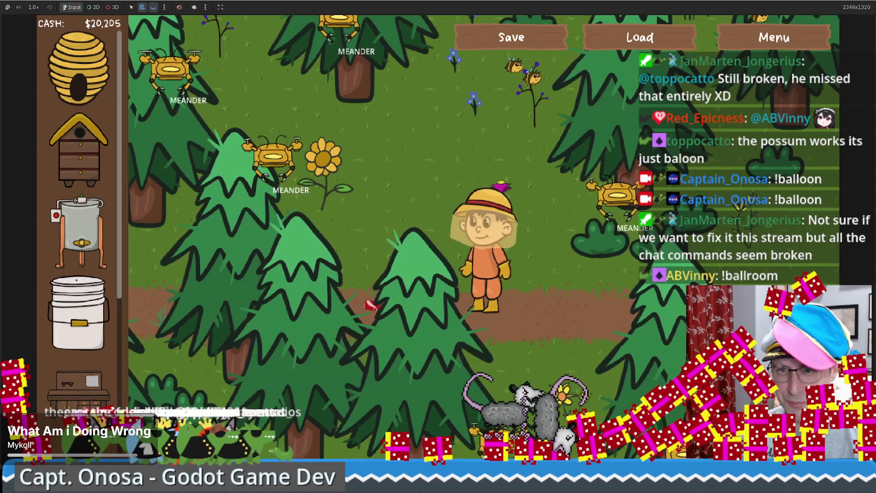
{"action": "key", "text": "w"}
{"action": "key", "text": "d"}
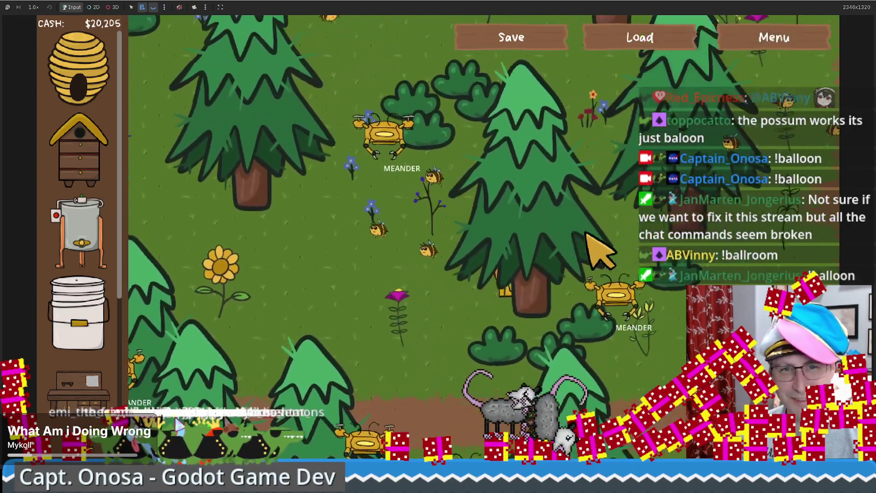
{"action": "key", "text": "s"}
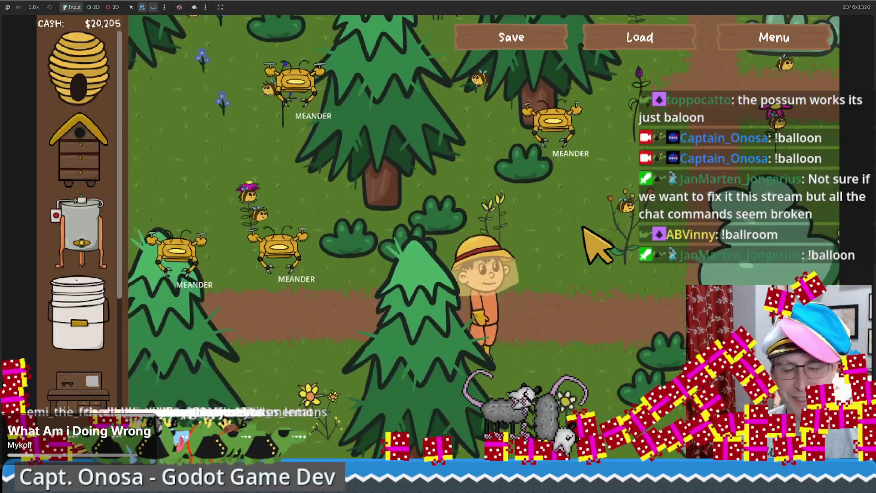
{"action": "key", "text": "s"}
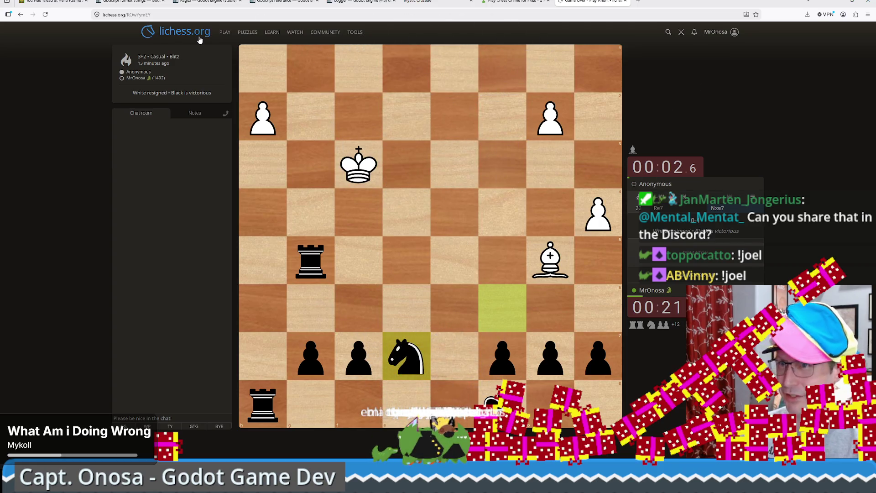
Minimize the Lichess browser window to reveal the running bee farm.
{"action": "left_click", "coordinate": [839, 2]}
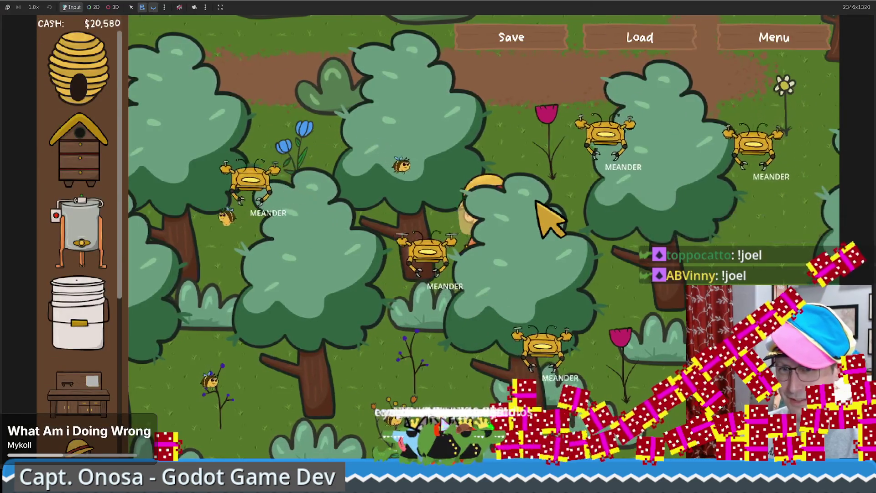
Walk the farmer through the forest, heading north, west and south around the farm.
{"action": "key", "text": "d"}
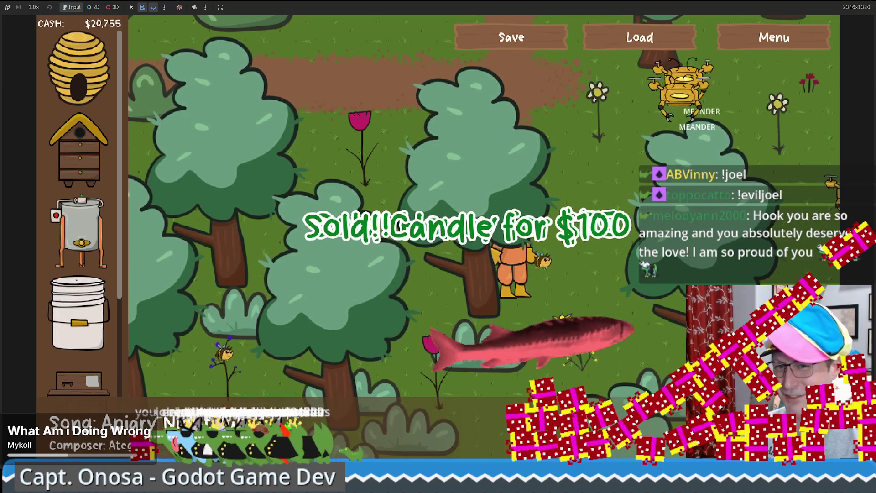
{"action": "key", "text": "w"}
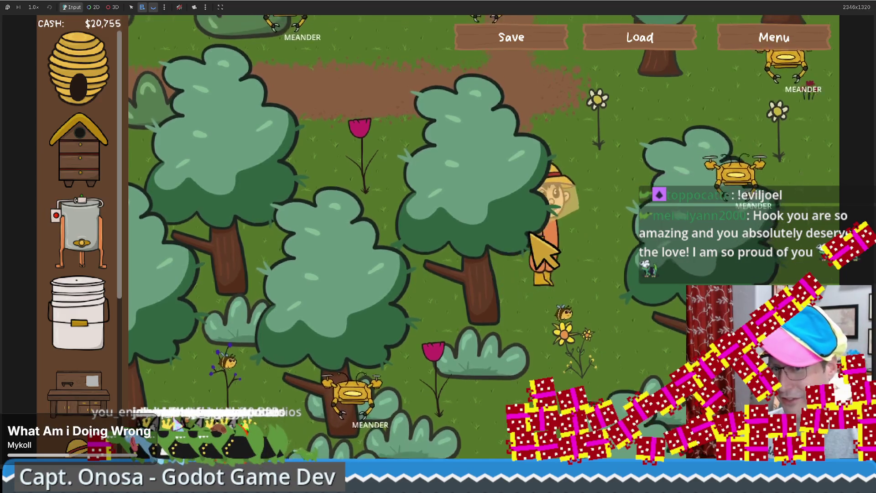
{"action": "key", "text": "a"}
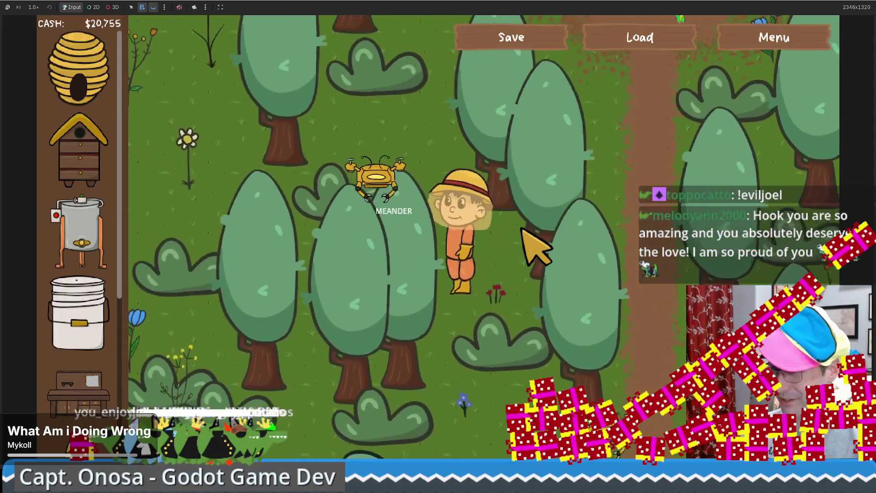
{"action": "key", "text": "s"}
{"action": "key", "text": "s"}
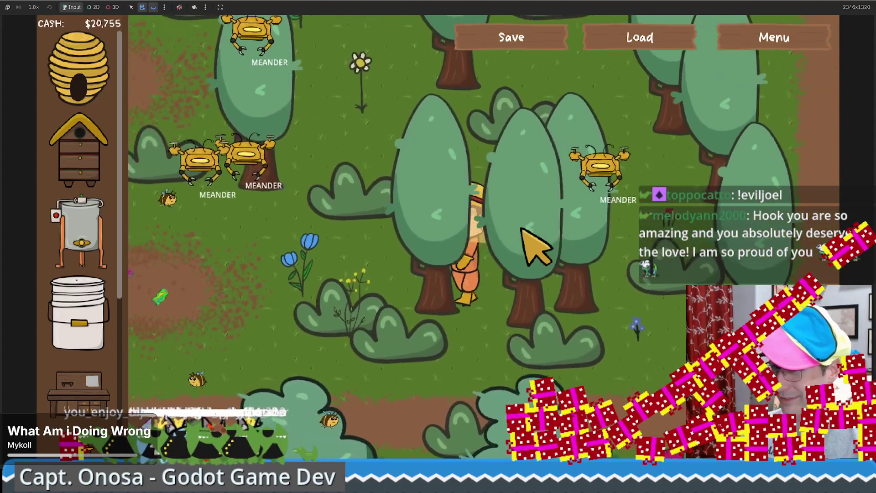
{"action": "key", "text": "w"}
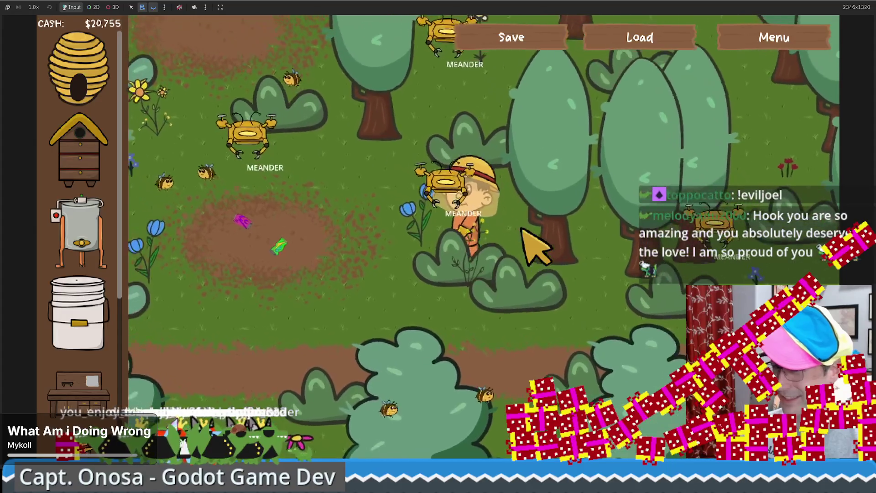
{"action": "key", "text": "a"}
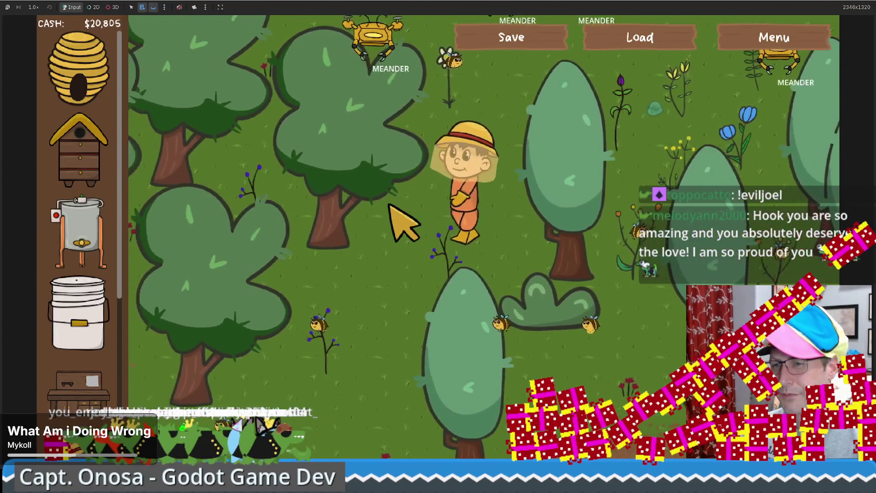
{"action": "key", "text": "s"}
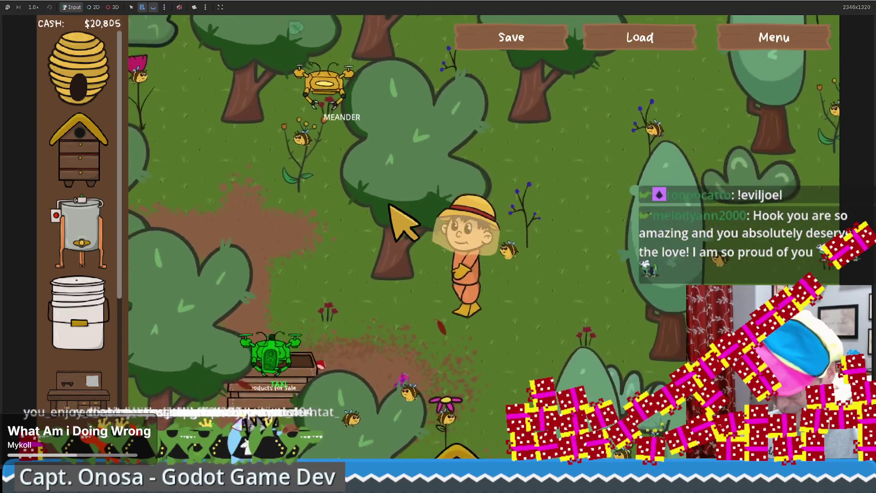
{"action": "key", "text": "a"}
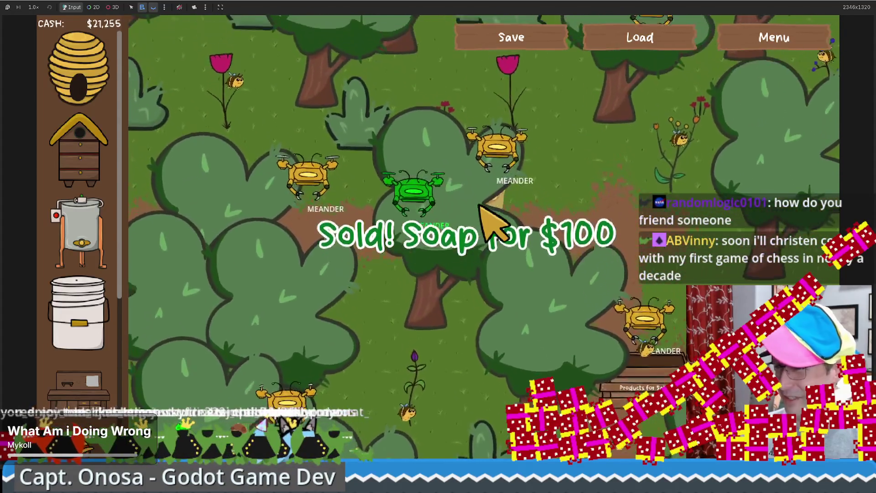
{"action": "key", "text": "a"}
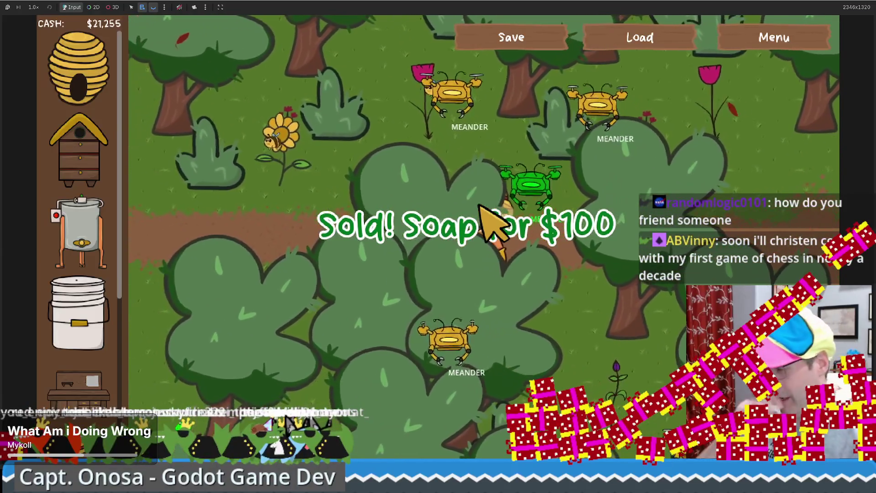
{"action": "key", "text": "a"}
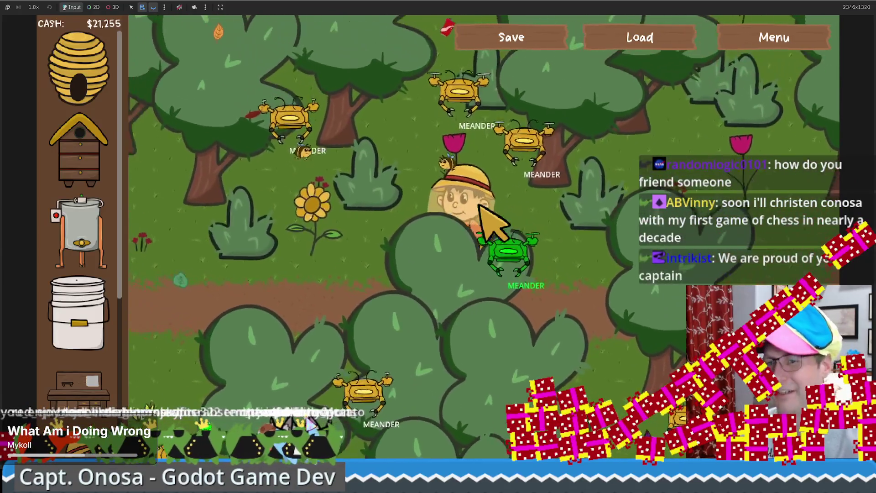
Walk the farmer right and down past the hives to the sell stand, then shrink the game window.
{"action": "key", "text": "d"}
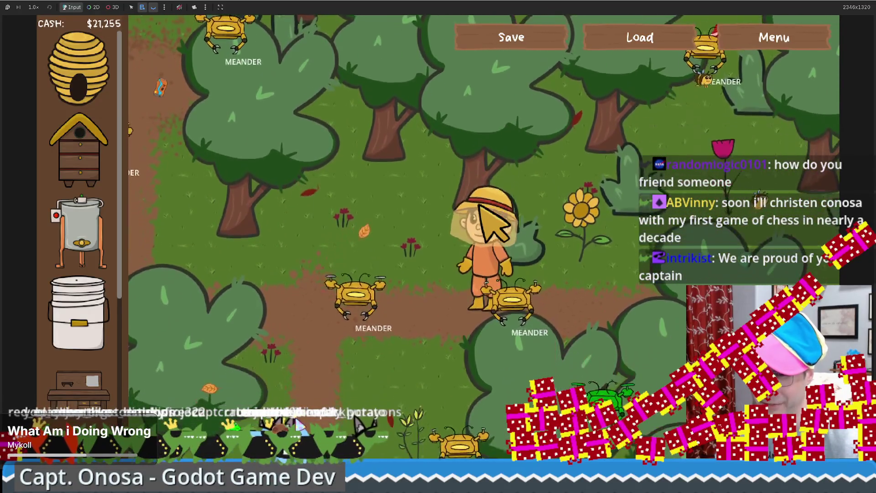
{"action": "key", "text": "s"}
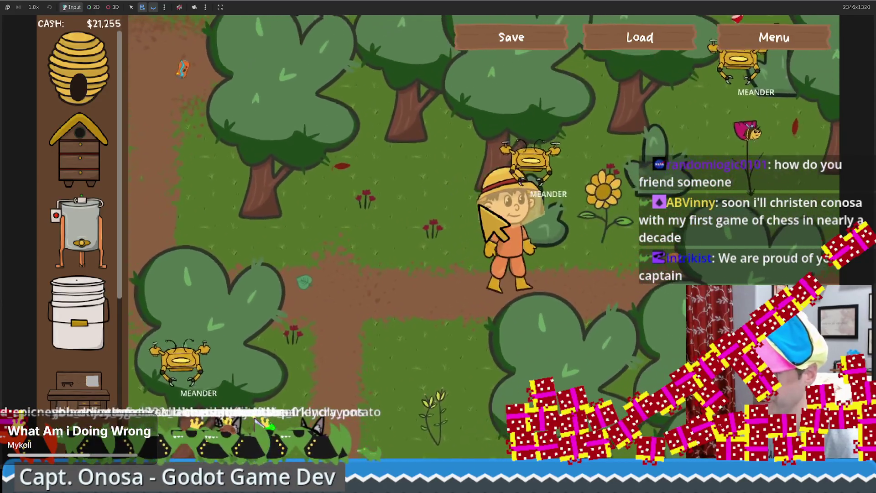
{"action": "key", "text": "d"}
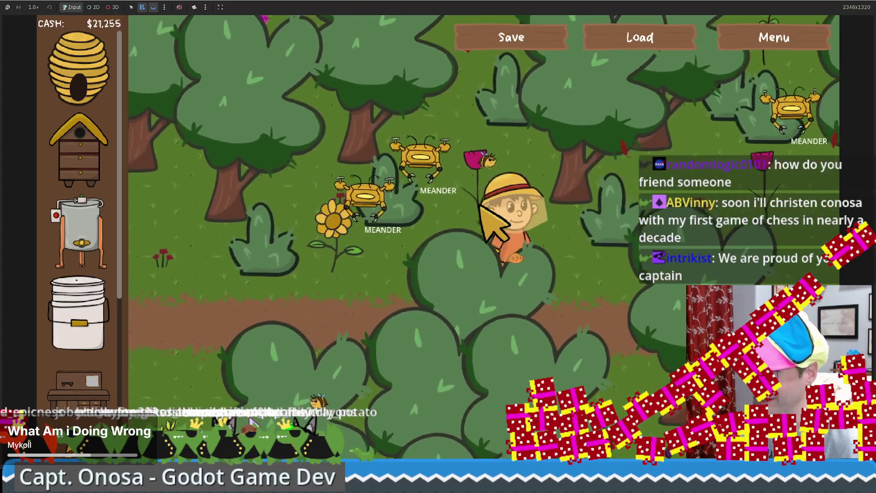
{"action": "key", "text": "d"}
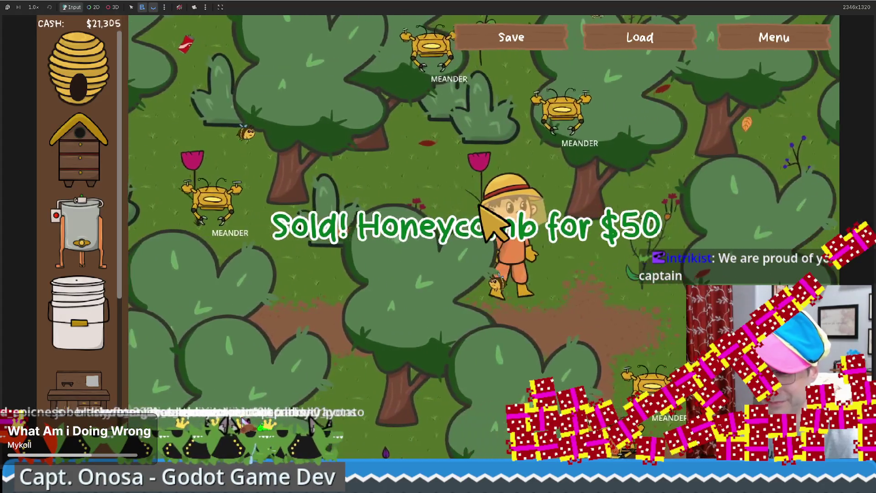
{"action": "key", "text": "d"}
{"action": "key", "text": "s"}
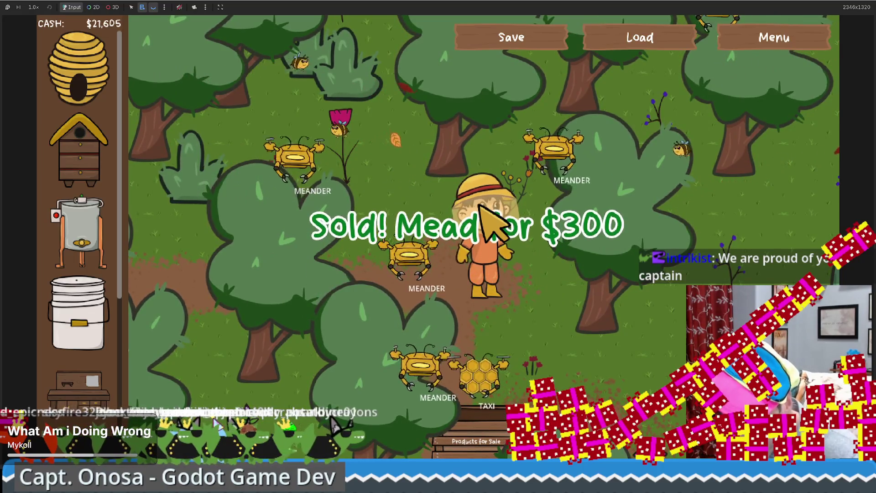
{"action": "key", "text": "s"}
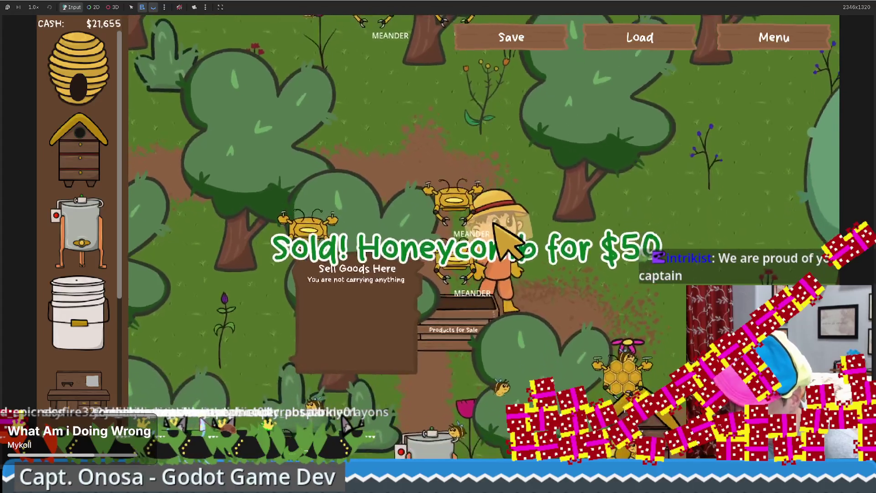
{"action": "key", "text": "s"}
{"action": "key", "text": "d"}
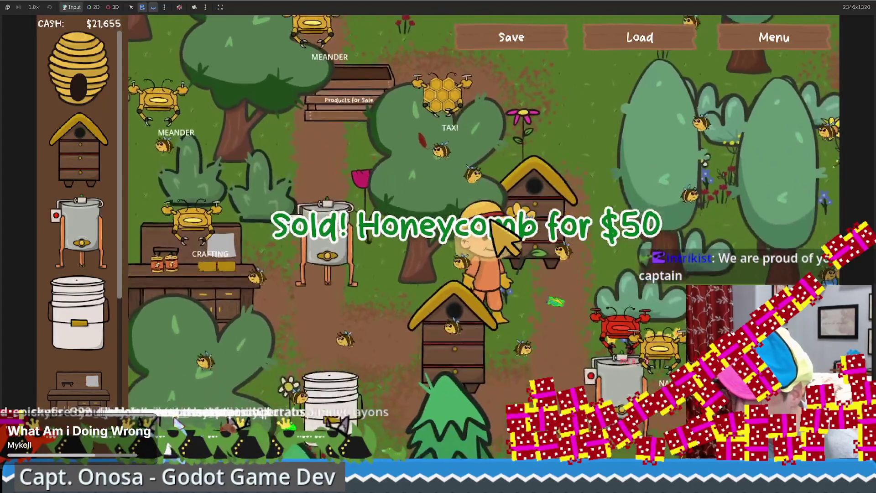
{"action": "key", "text": "s"}
{"action": "key", "text": "d"}
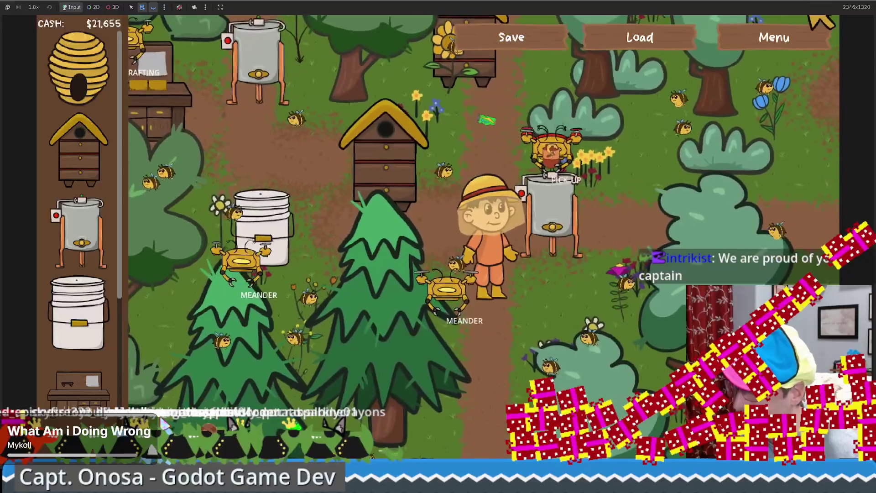
{"action": "key", "text": "super+Down"}
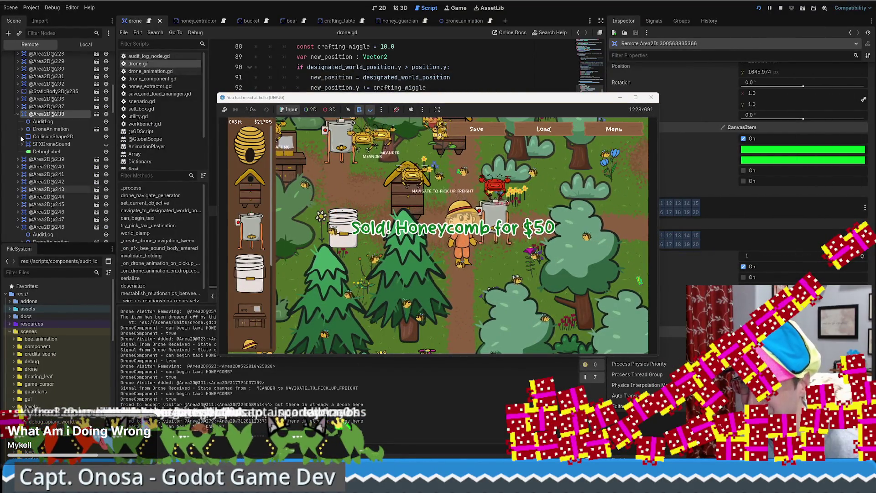
{"action": "key", "text": "super+Down"}
{"action": "scroll", "coordinate": [65, 119], "scroll_direction": "down", "scroll_amount": 5}
{"action": "left_click", "coordinate": [60, 112]}
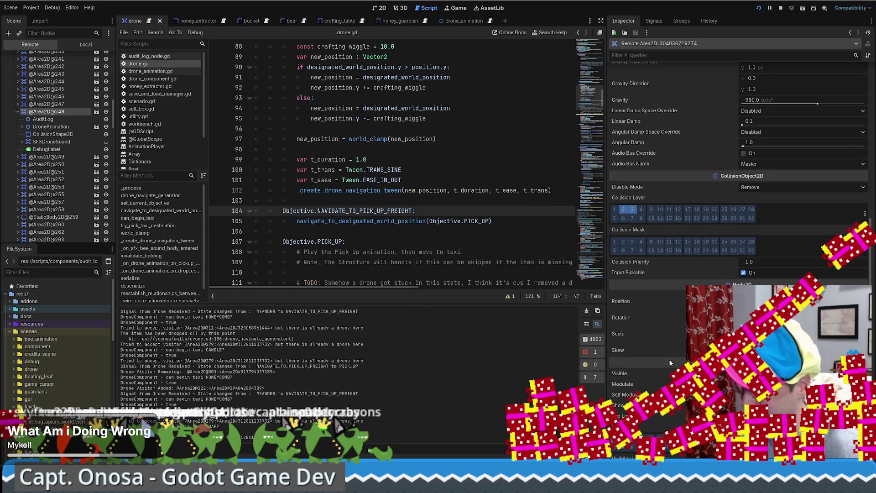
{"action": "scroll", "coordinate": [670, 363], "scroll_direction": "up", "scroll_amount": 10}
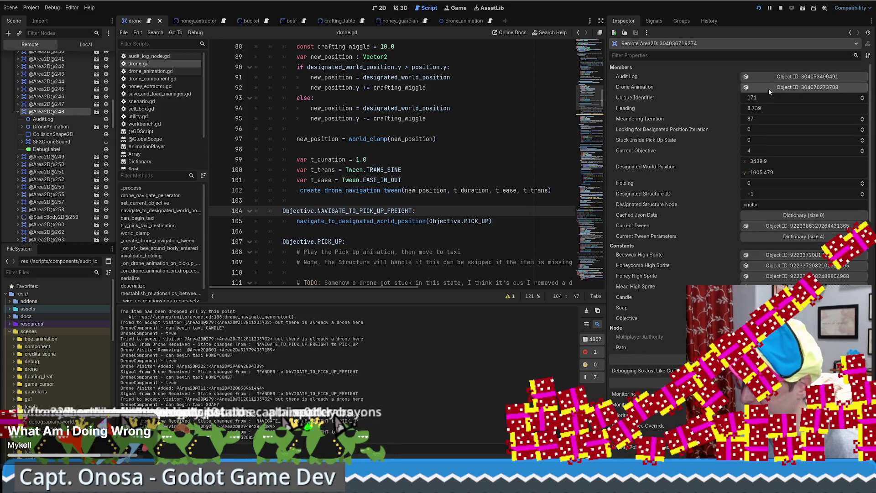
{"action": "left_click", "coordinate": [777, 76]}
Open the Audit Log array and expand entries 0 through 4.
{"action": "left_click", "coordinate": [823, 76]}
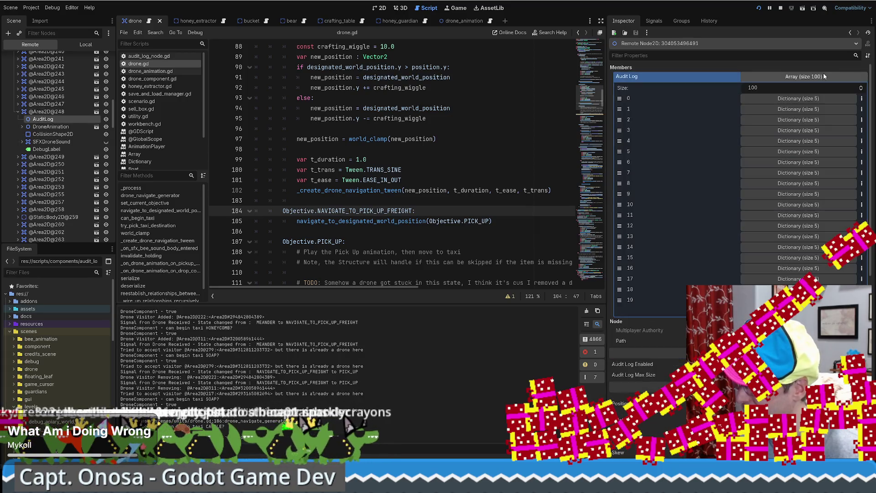
{"action": "left_click", "coordinate": [801, 98]}
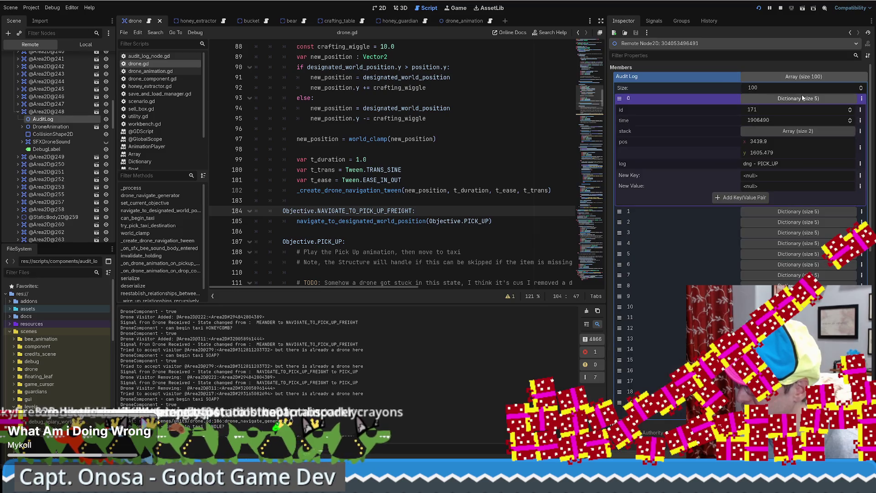
{"action": "left_click", "coordinate": [793, 211]}
{"action": "left_click", "coordinate": [776, 333]}
{"action": "scroll", "coordinate": [765, 213], "scroll_direction": "down", "scroll_amount": 5}
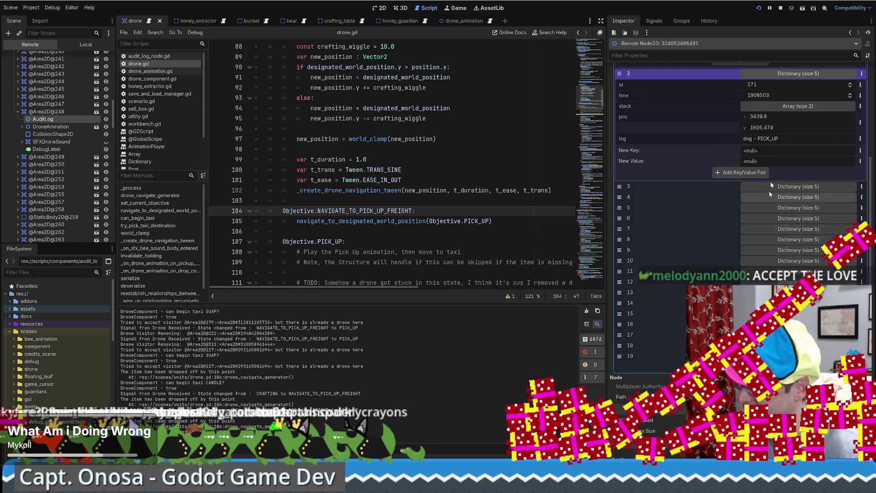
{"action": "left_click", "coordinate": [776, 186]}
{"action": "left_click", "coordinate": [776, 300]}
{"action": "scroll", "coordinate": [776, 299], "scroll_direction": "down", "scroll_amount": 2}
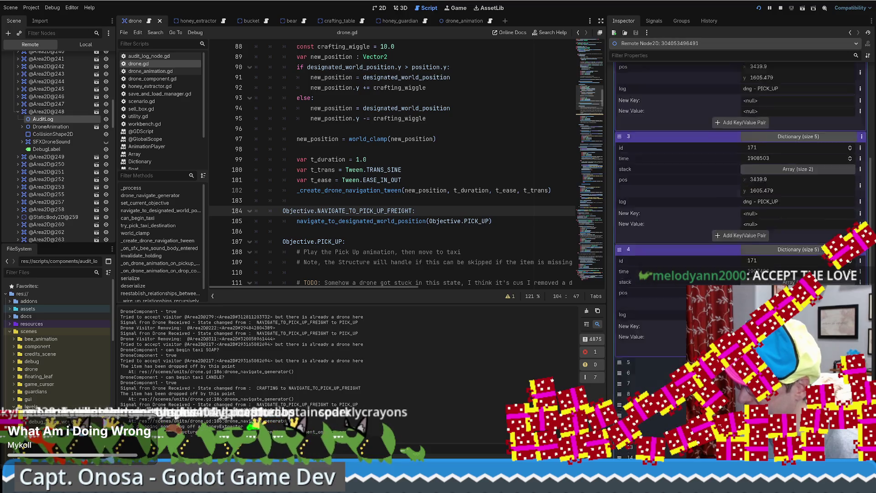
{"action": "scroll", "coordinate": [786, 231], "scroll_direction": "down", "scroll_amount": 10}
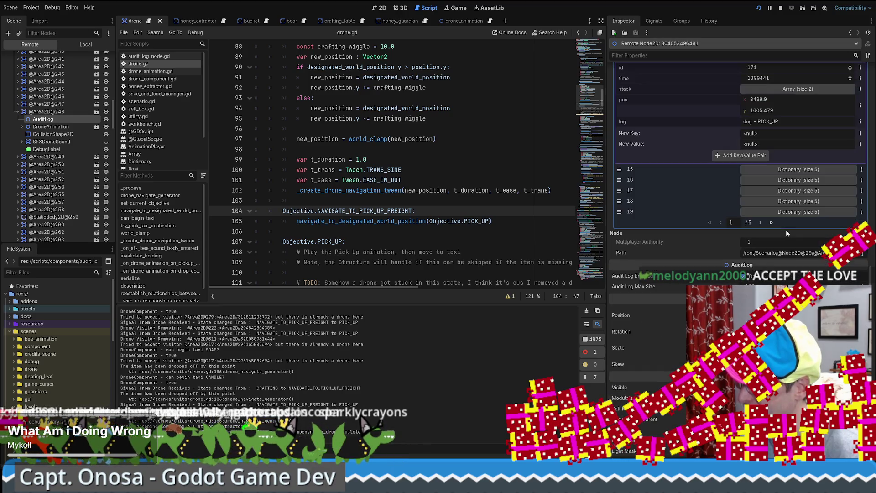
Jump to the Audit Log's last page and expand entry 99.
{"action": "left_click", "coordinate": [771, 223]}
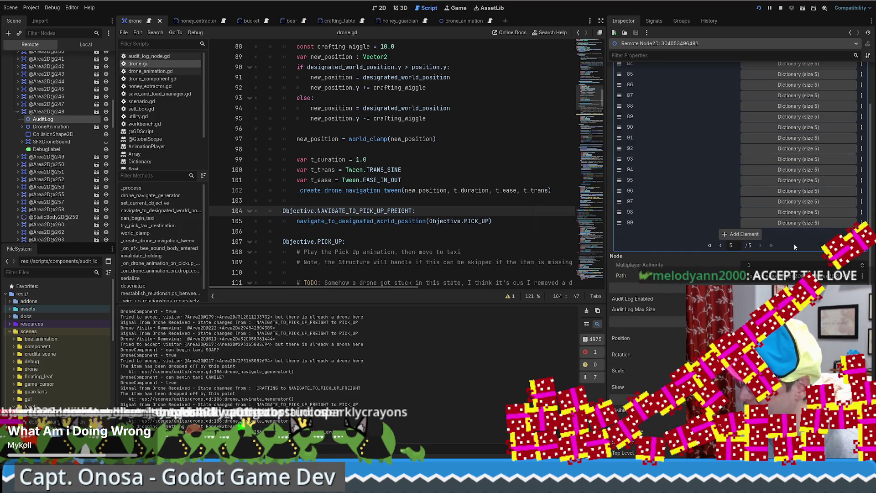
{"action": "left_click", "coordinate": [799, 223]}
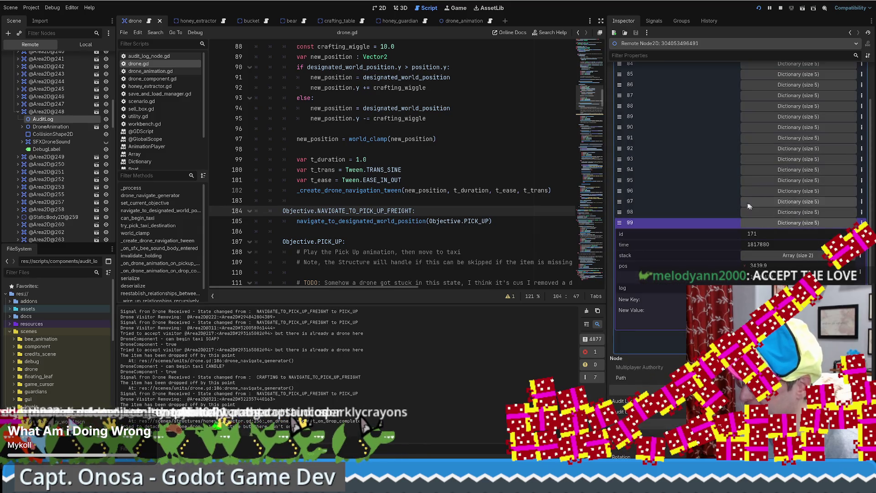
{"action": "scroll", "coordinate": [710, 199], "scroll_direction": "up", "scroll_amount": 2}
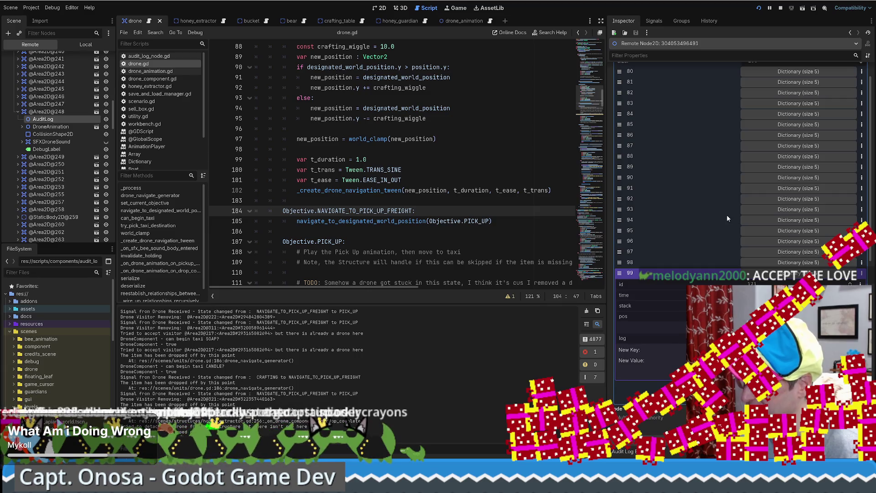
{"action": "scroll", "coordinate": [727, 216], "scroll_direction": "up", "scroll_amount": 1}
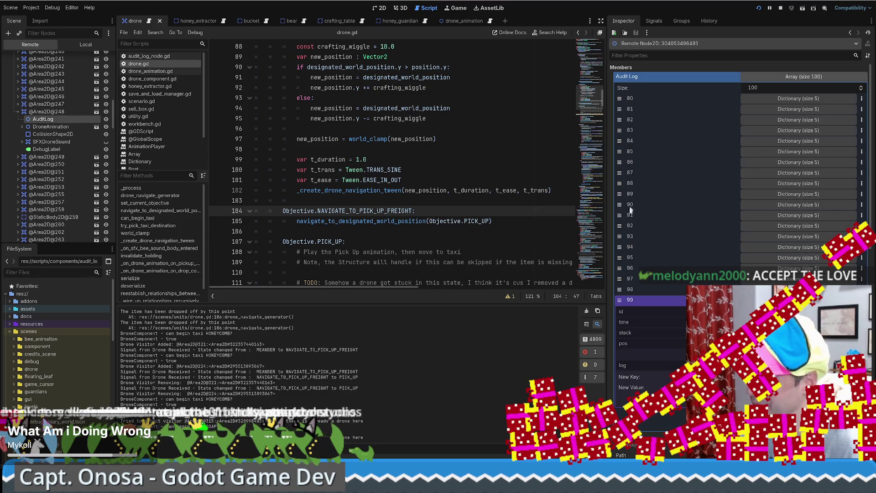
Place the caret on the pick-up-freight navigation line and expand Audit Log entries 95 and 93.
{"action": "left_click", "coordinate": [466, 217]}
{"action": "scroll", "coordinate": [452, 210], "scroll_direction": "up", "scroll_amount": 6}
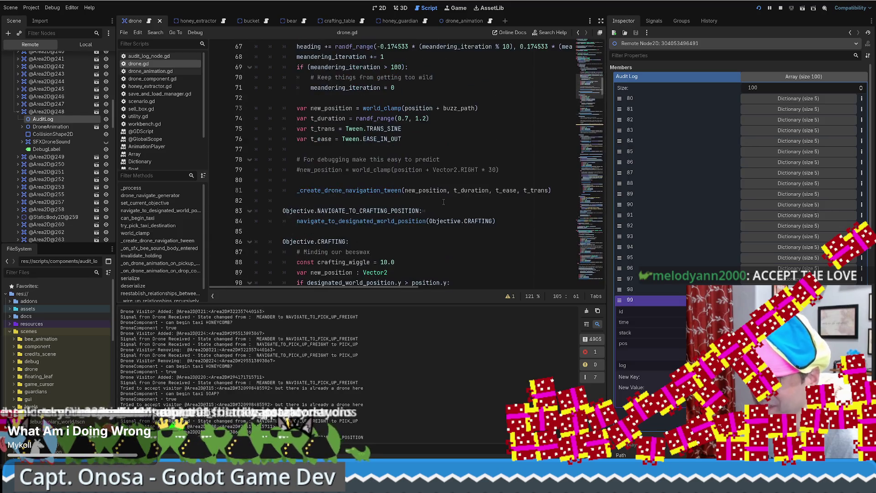
{"action": "scroll", "coordinate": [440, 203], "scroll_direction": "down", "scroll_amount": 5}
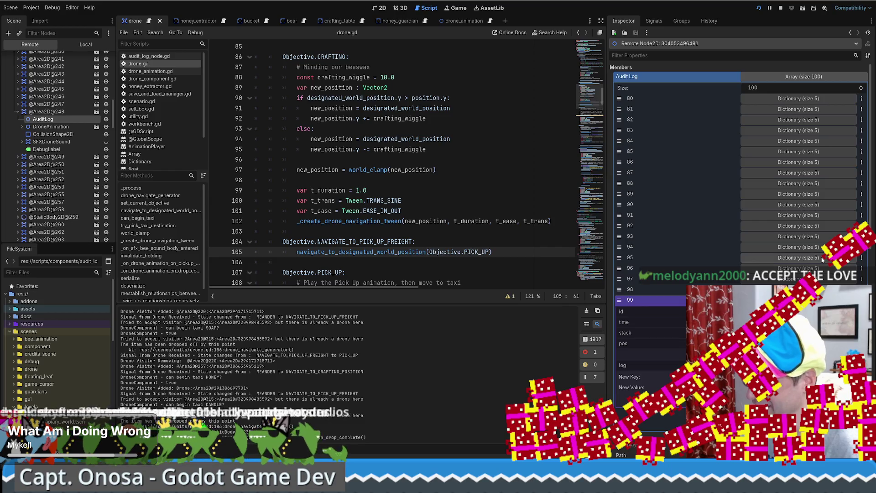
{"action": "left_click", "coordinate": [822, 258]}
{"action": "left_click", "coordinate": [820, 236]}
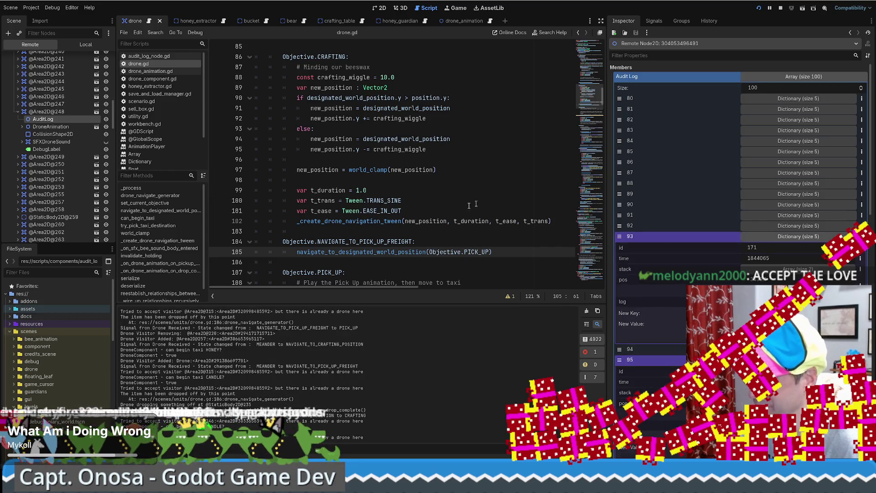
Scroll drone.gd down to the far-goal navigation code around line 250.
{"action": "scroll", "coordinate": [594, 101], "scroll_direction": "up", "scroll_amount": 2}
{"action": "scroll", "coordinate": [593, 96], "scroll_direction": "up", "scroll_amount": 15}
{"action": "scroll", "coordinate": [589, 86], "scroll_direction": "down", "scroll_amount": 7}
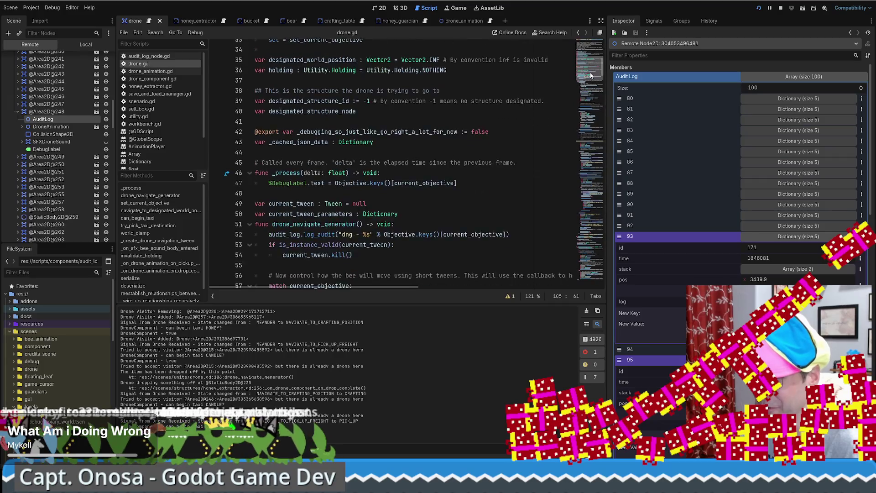
{"action": "left_click_drag", "start_coordinate": [588, 82], "coordinate": [587, 185]}
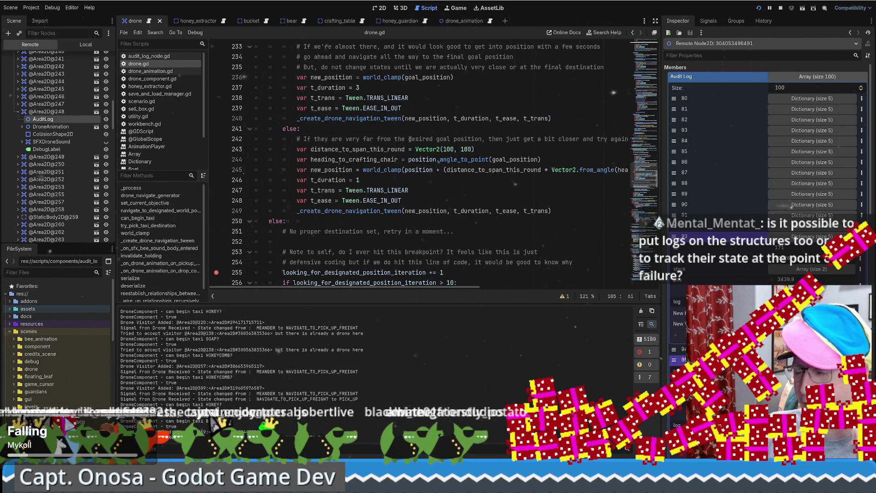
Open the honey_extractor scene's local AuditLog script and select its class_name AuditLog line.
{"action": "left_click", "coordinate": [213, 21]}
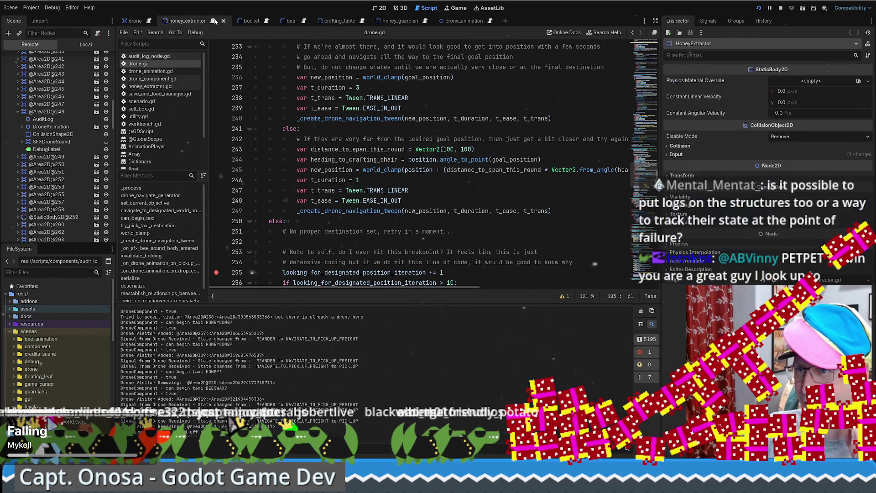
{"action": "left_click", "coordinate": [70, 46]}
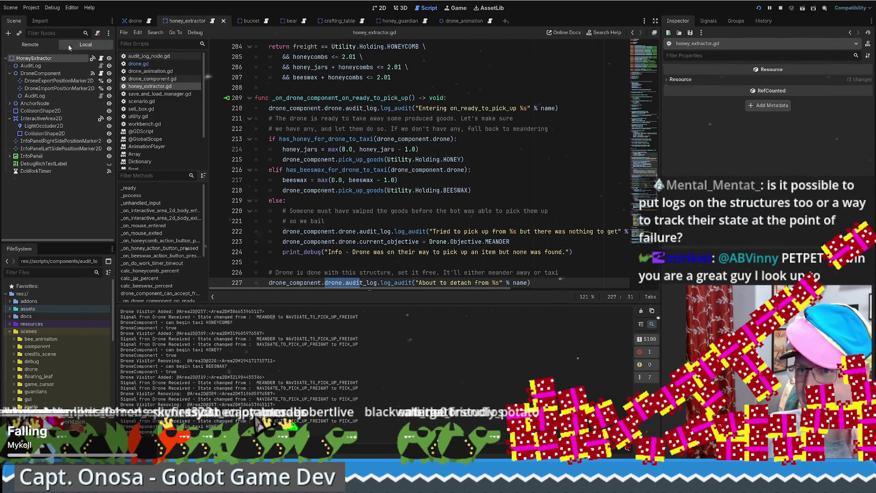
{"action": "left_click", "coordinate": [31, 65]}
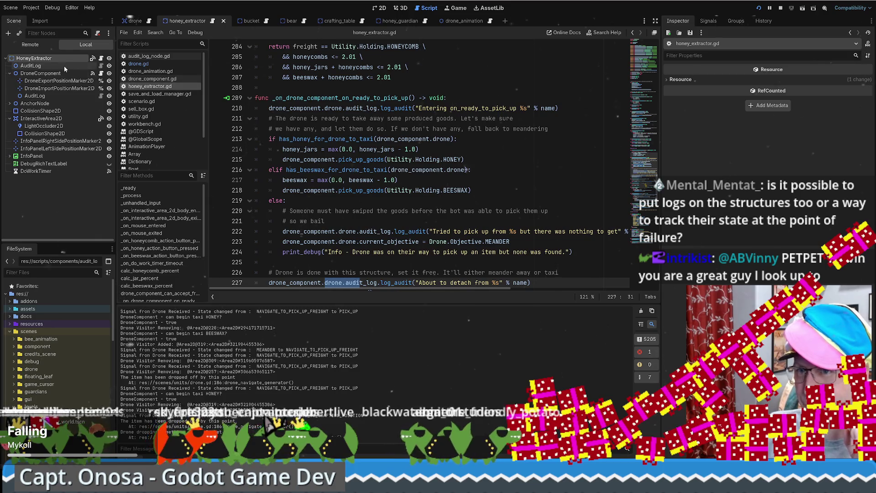
{"action": "left_click", "coordinate": [100, 65]}
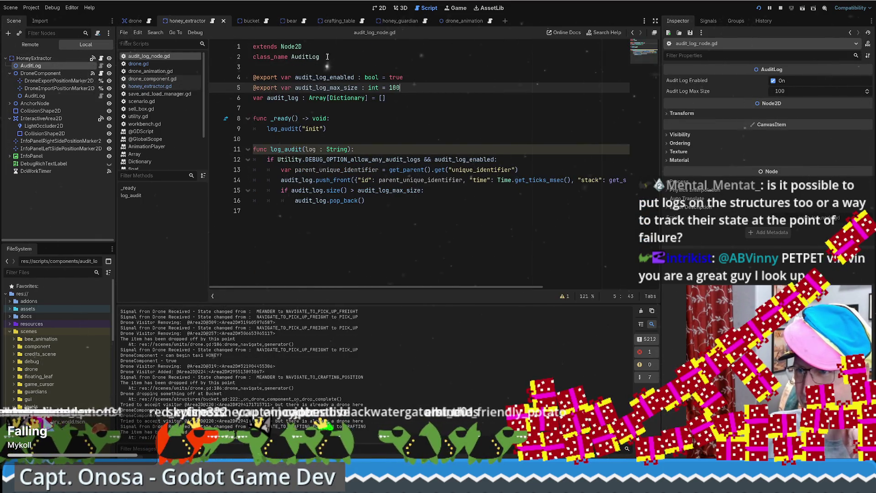
{"action": "left_click_drag", "start_coordinate": [344, 57], "coordinate": [237, 56]}
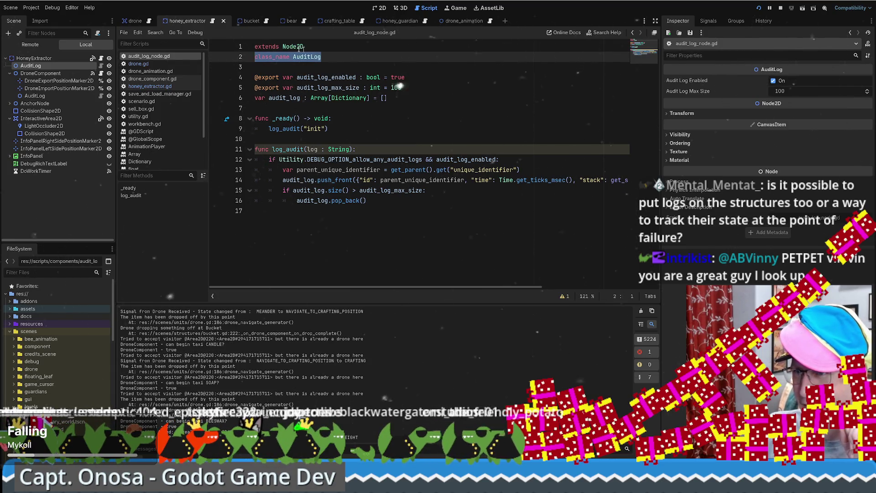
Compare with the drone scene's AuditLog script, then return to honey_extractor.gd's ready-to-pick-up handler.
{"action": "left_click", "coordinate": [138, 63]}
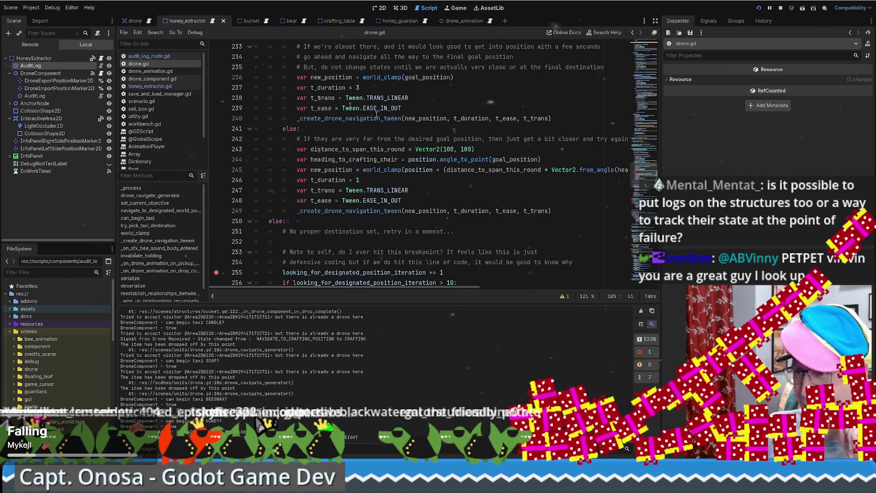
{"action": "left_click", "coordinate": [135, 21]}
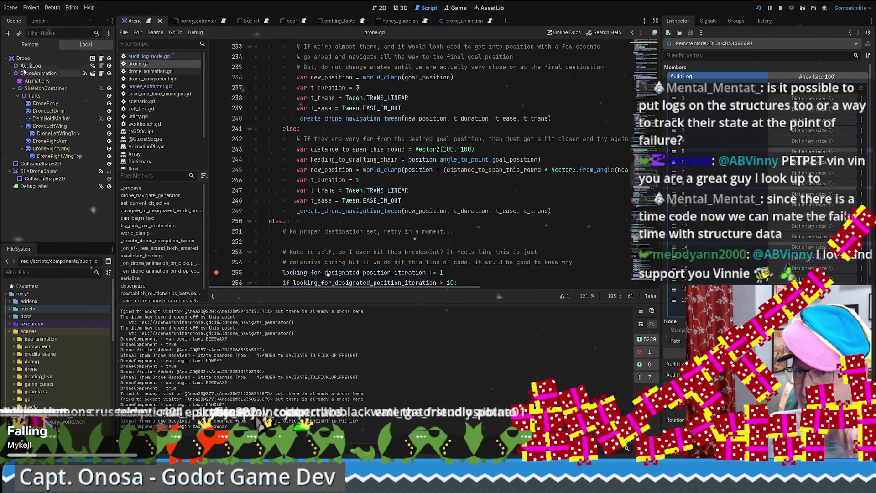
{"action": "left_click", "coordinate": [67, 68]}
{"action": "left_click", "coordinate": [101, 65]}
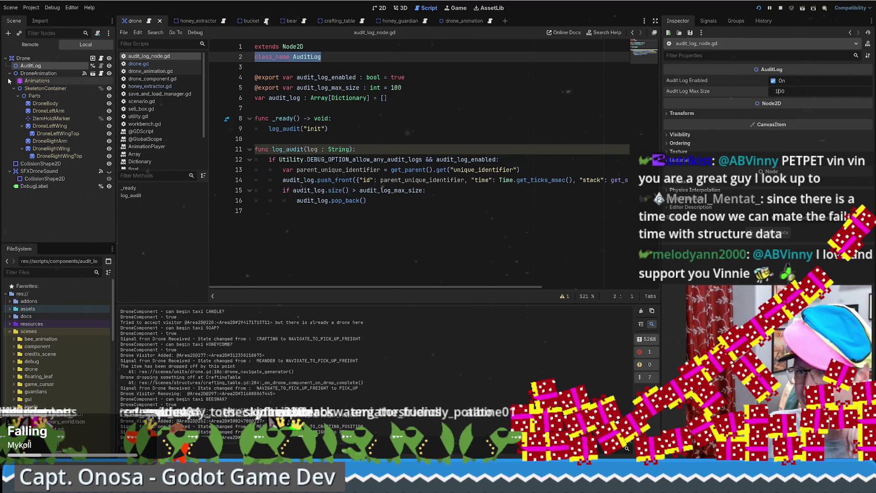
{"action": "left_click", "coordinate": [212, 23]}
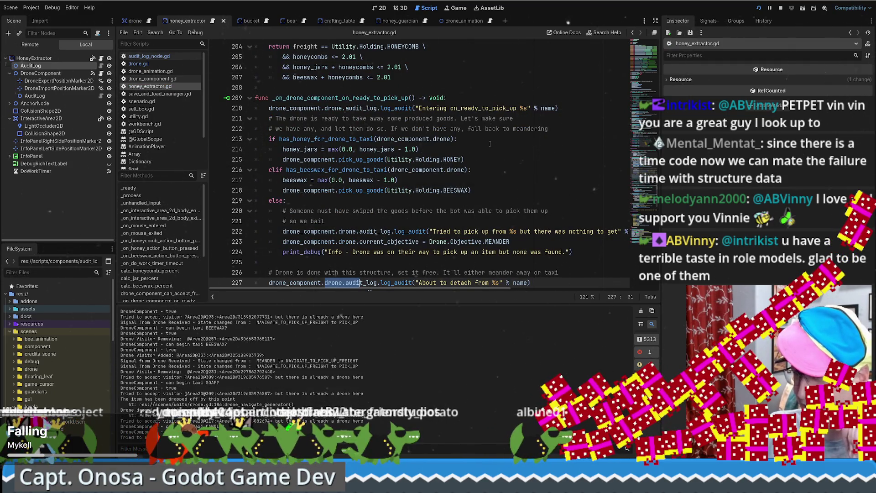
{"action": "left_click", "coordinate": [491, 142]}
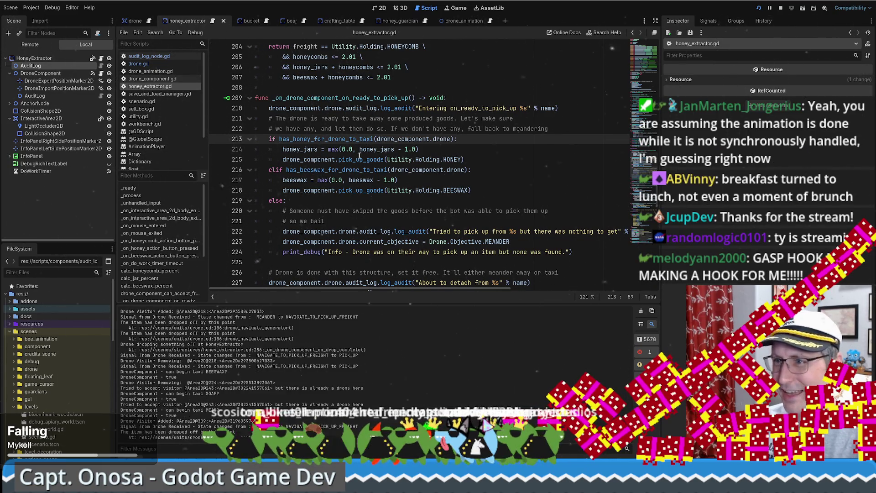
Add blank lines after current_tween.kill() in drone.gd and type an indented '# TODO: Heook' comment.
{"action": "scroll", "coordinate": [387, 163], "scroll_direction": "up", "scroll_amount": 5}
{"action": "scroll", "coordinate": [397, 156], "scroll_direction": "down", "scroll_amount": 7}
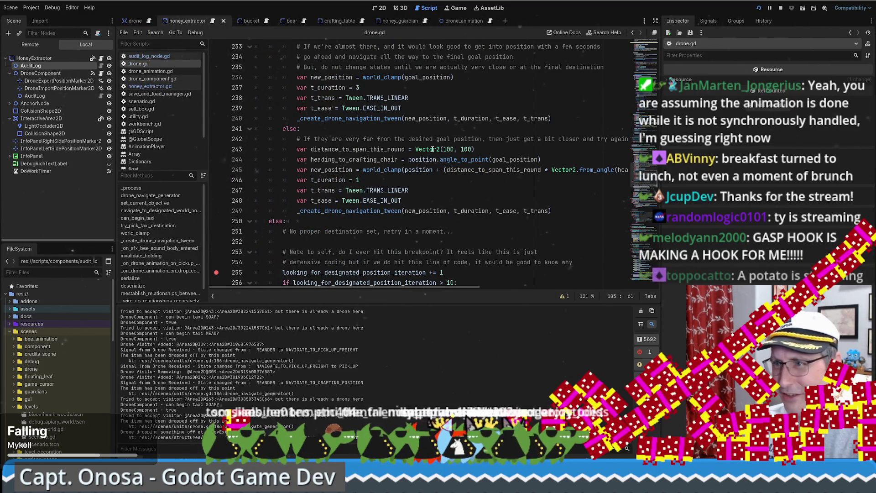
{"action": "scroll", "coordinate": [332, 84], "scroll_direction": "up", "scroll_amount": 10}
{"action": "scroll", "coordinate": [331, 84], "scroll_direction": "up", "scroll_amount": 20}
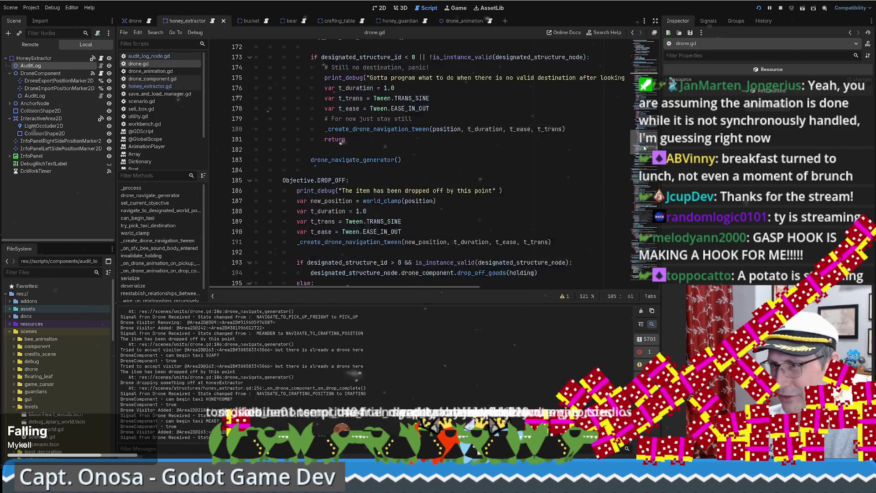
{"action": "scroll", "coordinate": [657, 82], "scroll_direction": "up", "scroll_amount": 13}
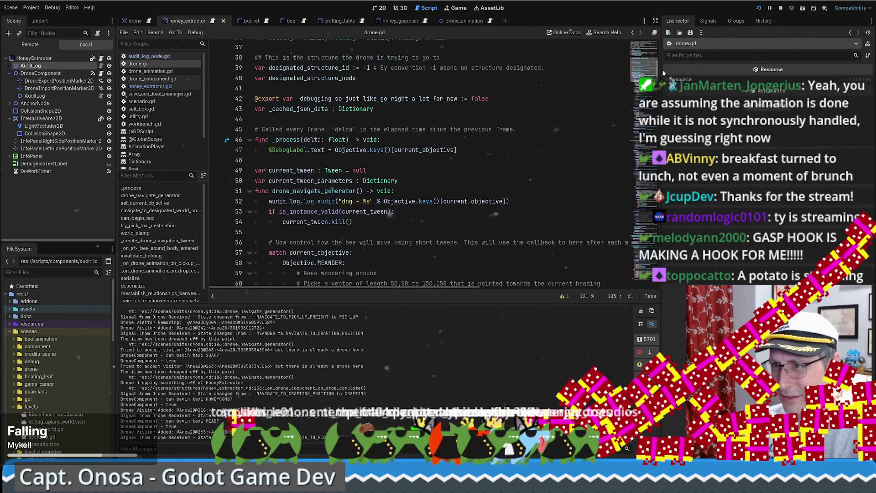
{"action": "left_click", "coordinate": [432, 228]}
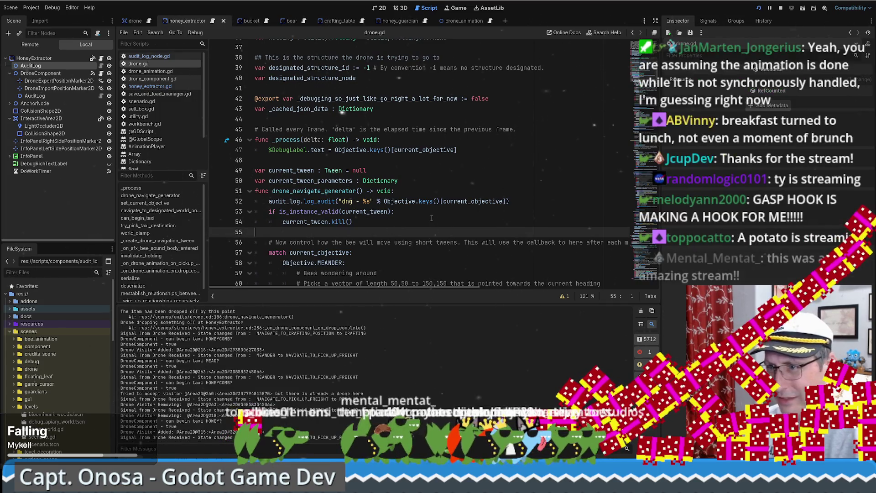
{"action": "key", "text": "Return"}
{"action": "key", "text": "Up"}
{"action": "key", "text": "Return"}
{"action": "key", "text": "Tab"}
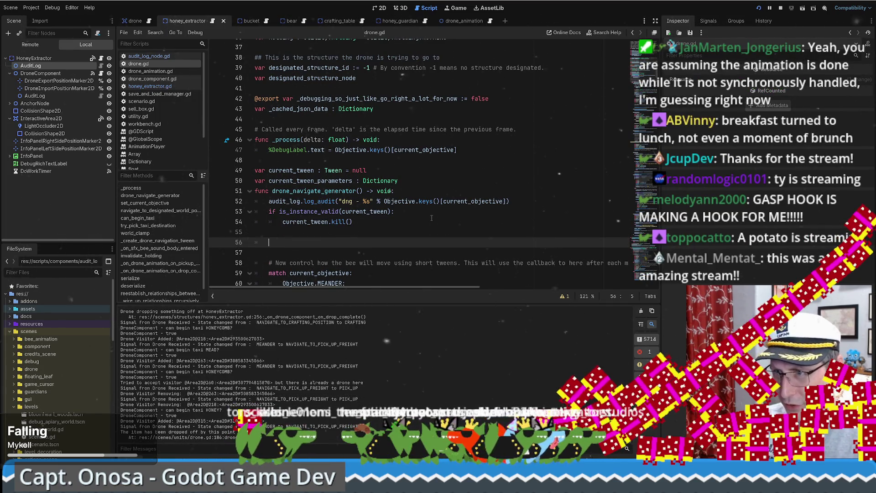
{"action": "type", "text": "# TODO: Here"}
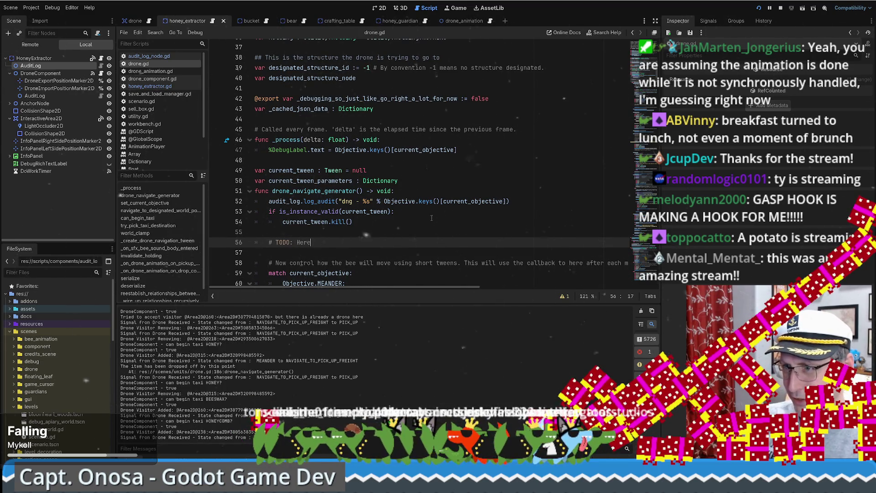
{"action": "type", "text": "ook"}
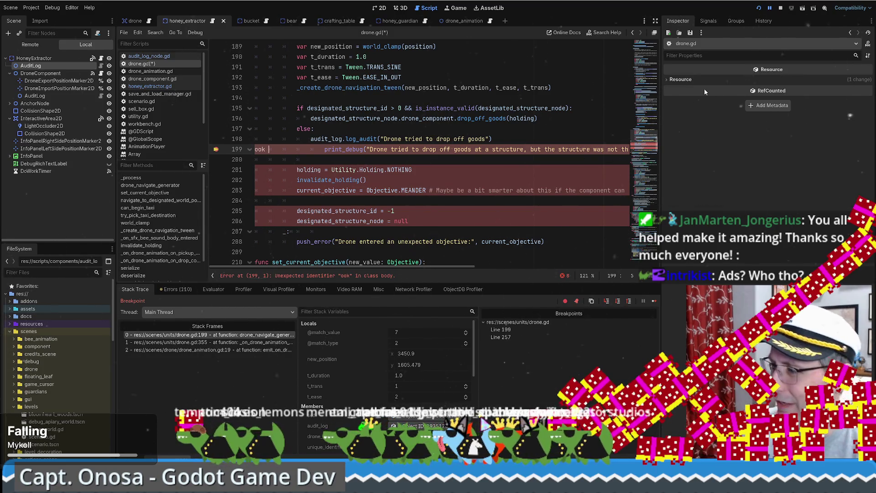
Stop the running game and undo the stray text, leaving a bare # comment on line 56.
{"action": "left_click", "coordinate": [780, 9]}
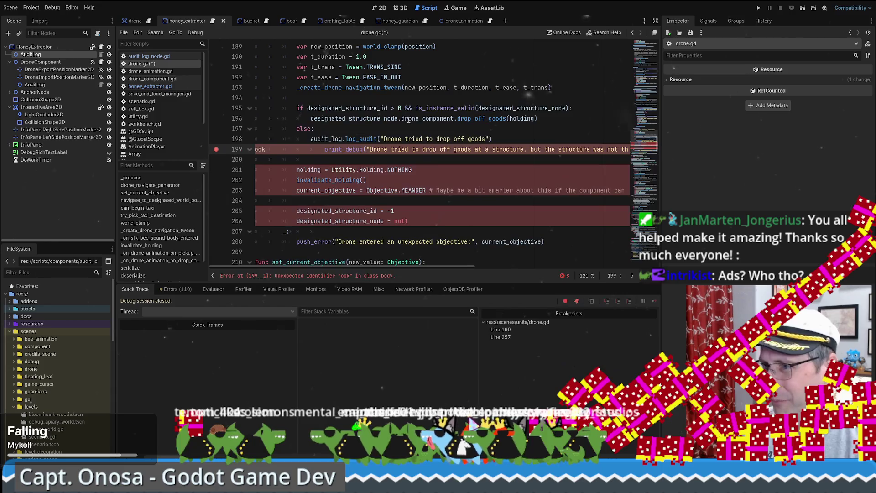
{"action": "key", "text": "ctrl+z"}
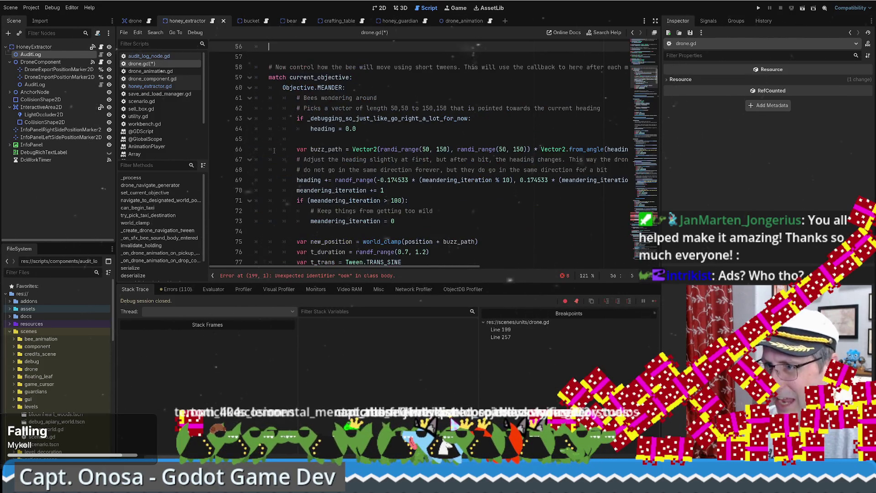
{"action": "key", "text": "ctrl+z"}
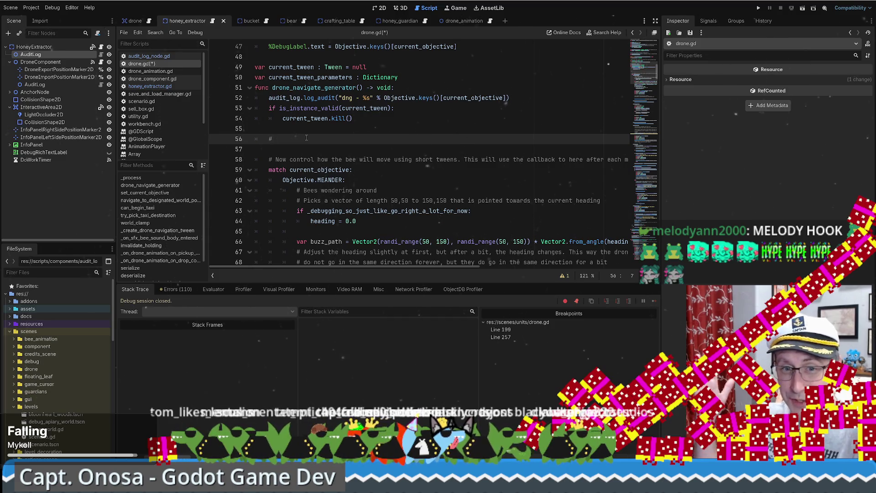
Extend the line-56 TODO: check objective changes here, make current_objective.setter private, change it only here.
{"action": "type", "text": "TODO "}
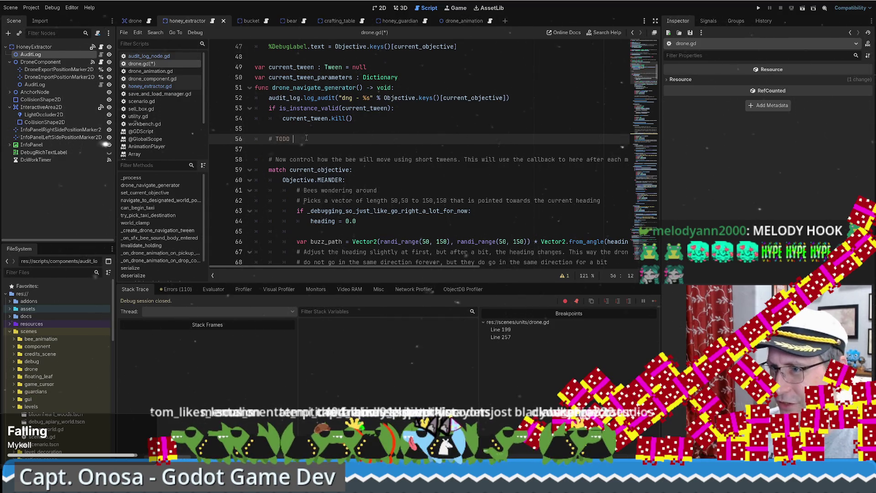
{"action": "type", "text": ": M"}
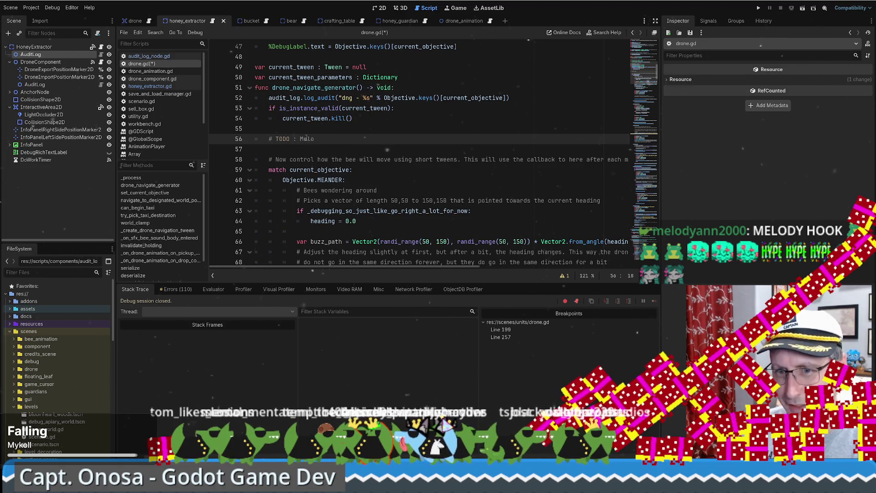
{"action": "type", "text": "elo"}
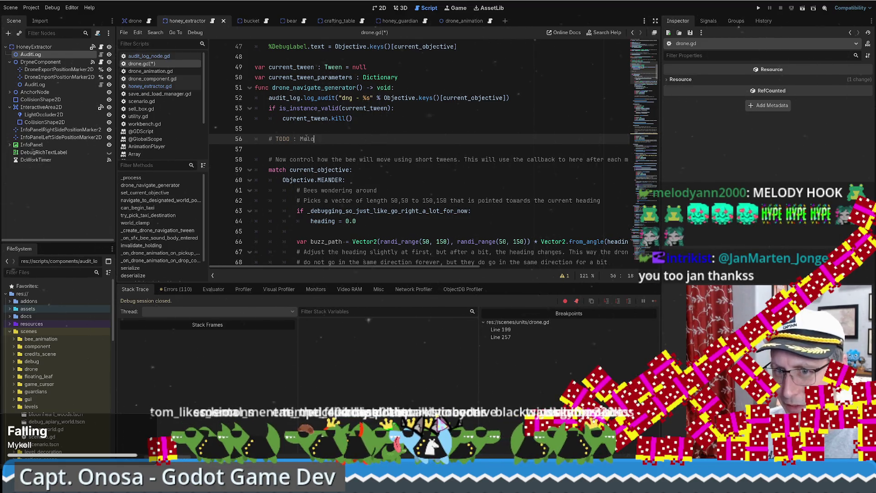
{"action": "type", "text": "dyann ho"}
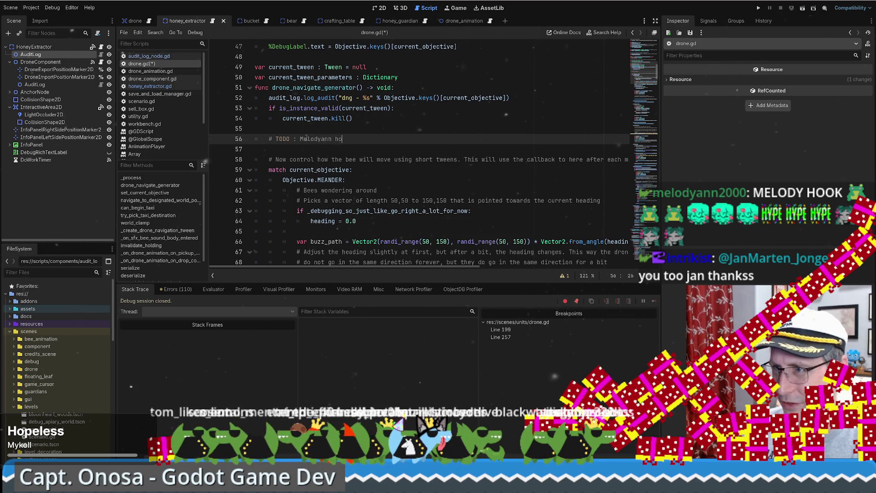
{"action": "type", "text": "ok - "}
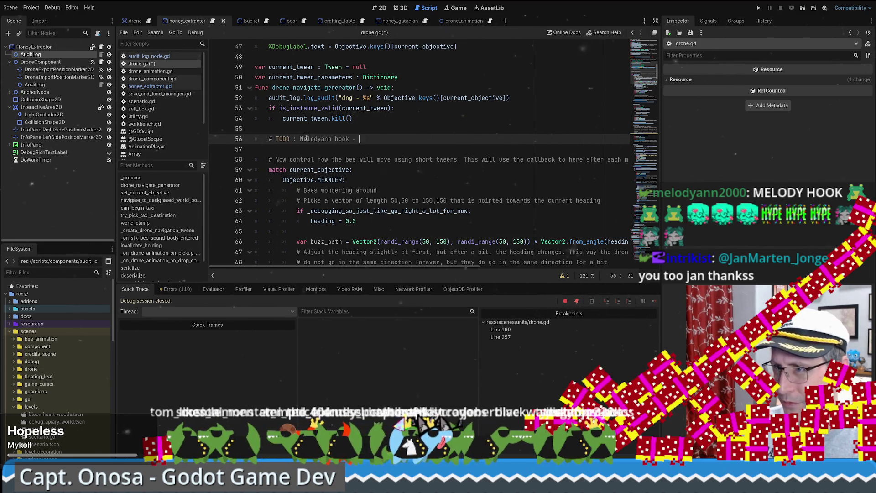
{"action": "type", "text": "Check to see if we w"}
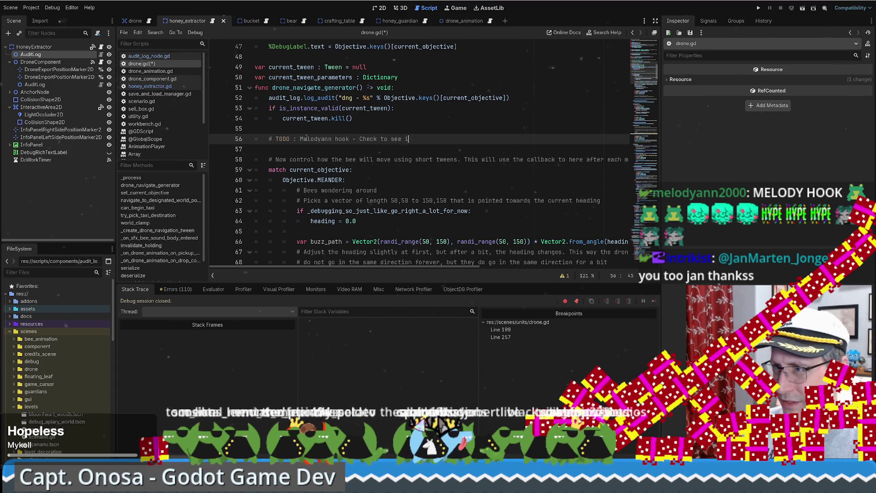
{"action": "key", "text": "BackSpace"}
{"action": "type", "text": "need to chang"}
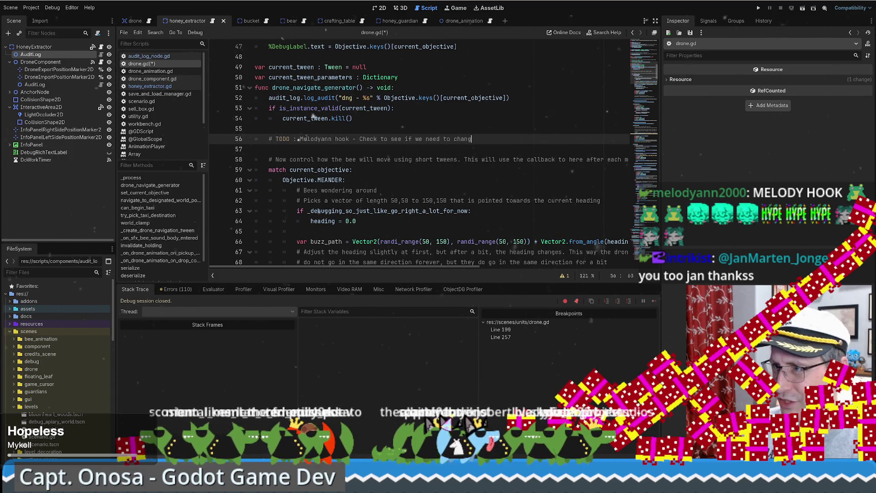
{"action": "type", "text": "e objectives"}
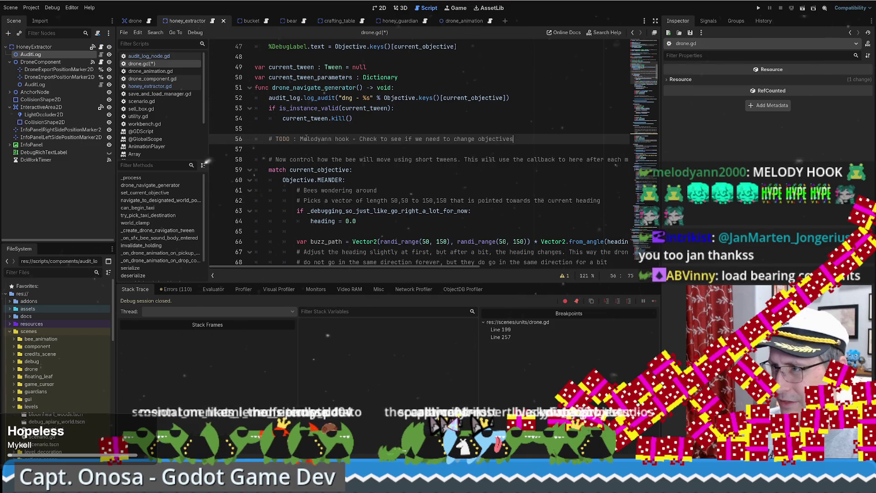
{"action": "type", "text": " HERE"}
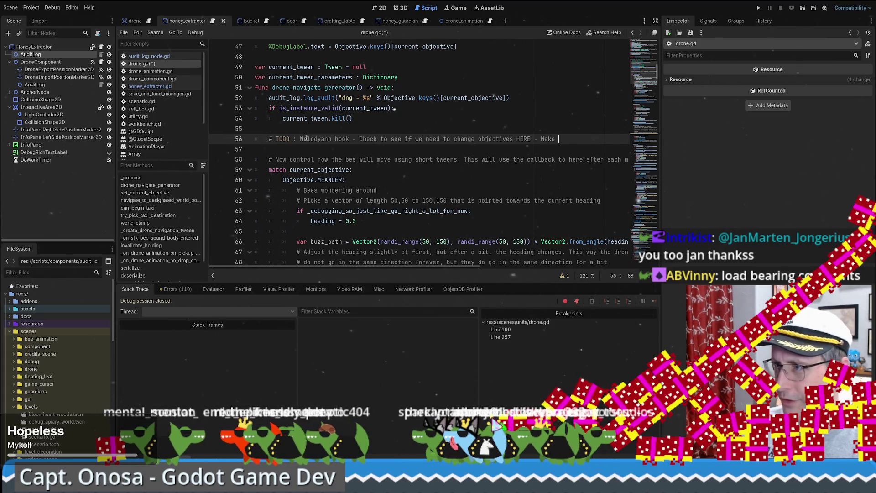
{"action": "key", "text": "BackSpace"}
{"action": "key", "text": "BackSpace"}
{"action": "key", "text": "BackSpace"}
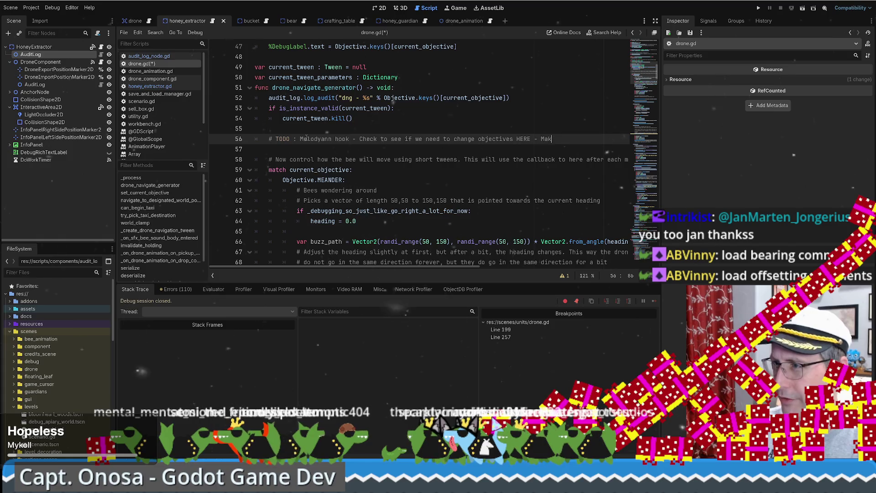
{"action": "type", "text": "Set"}
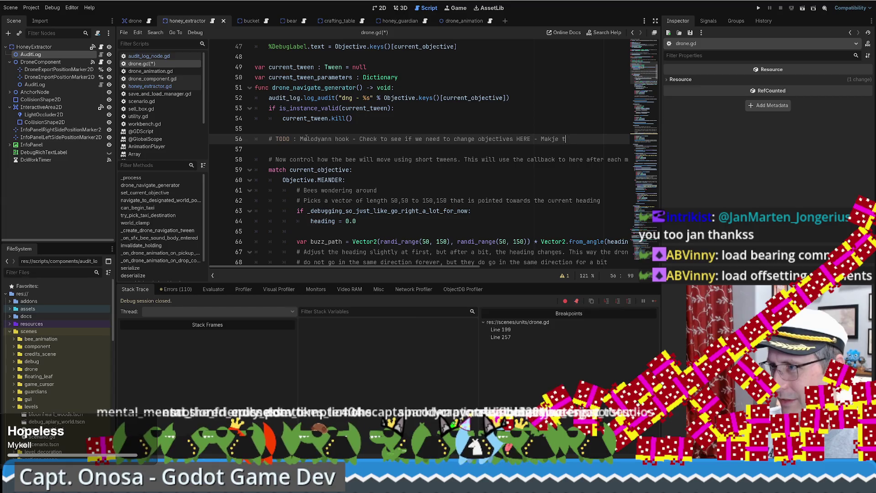
{"action": "type", "text": "set_"}
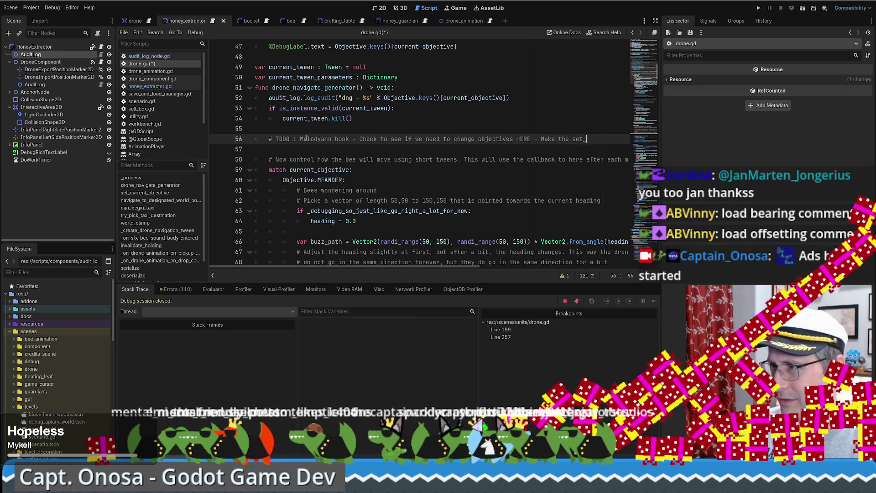
{"action": "key", "text": "BackSpace"}
{"action": "key", "text": "BackSpace"}
{"action": "key", "text": "BackSpace"}
{"action": "key", "text": "BackSpace"}
{"action": "type", "text": "cur"}
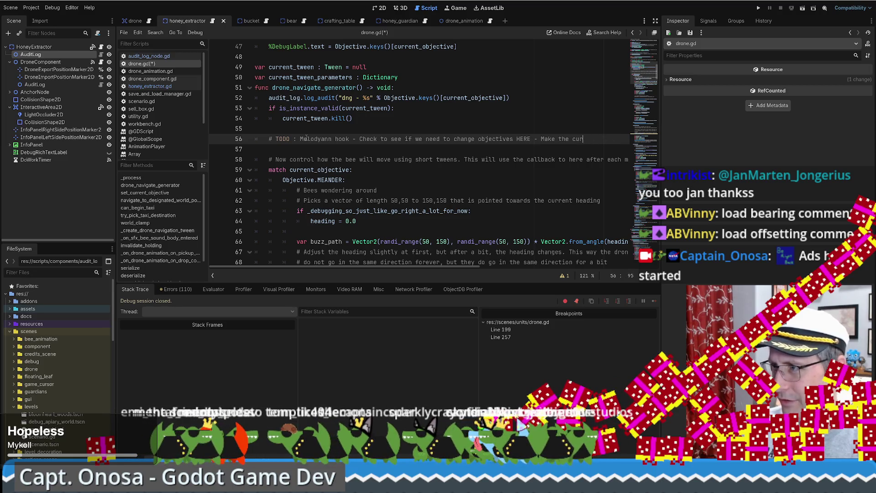
{"action": "type", "text": "rrent_l"}
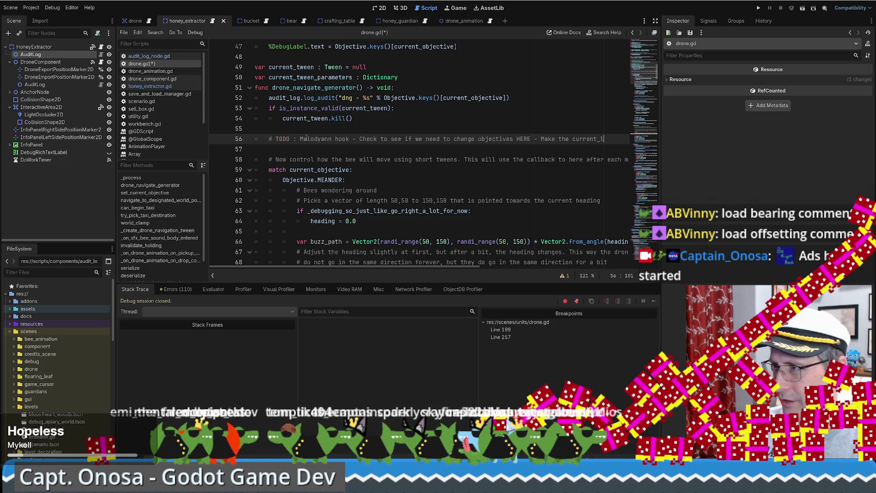
{"action": "type", "text": "ctive.se"}
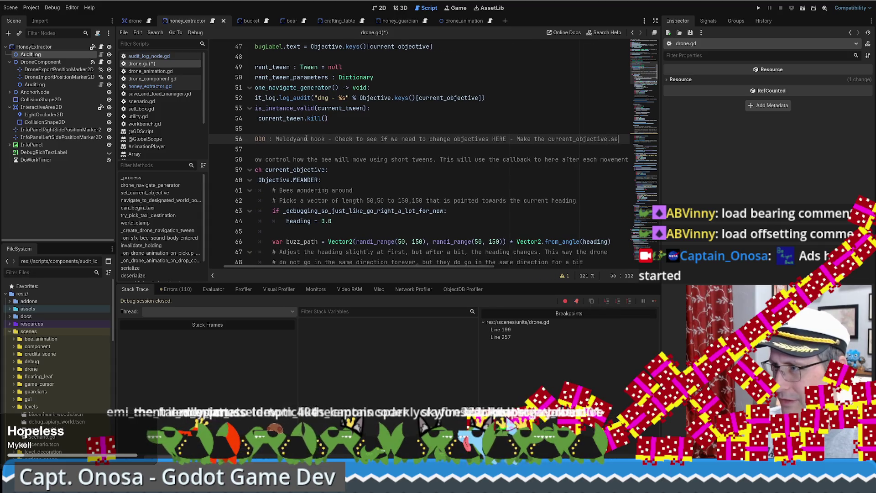
{"action": "type", "text": "tter to be private "}
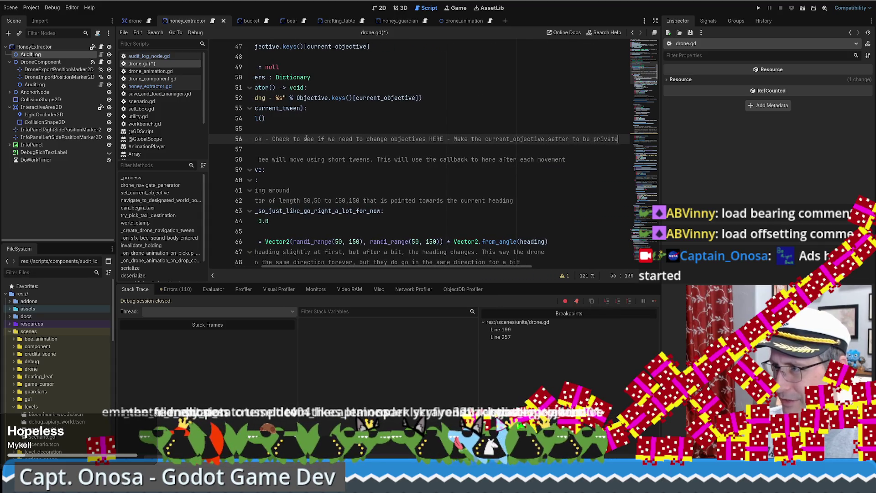
{"action": "type", "text": "an"}
{"action": "key", "text": "BackSpace"}
{"action": "type", "text": "to ma"}
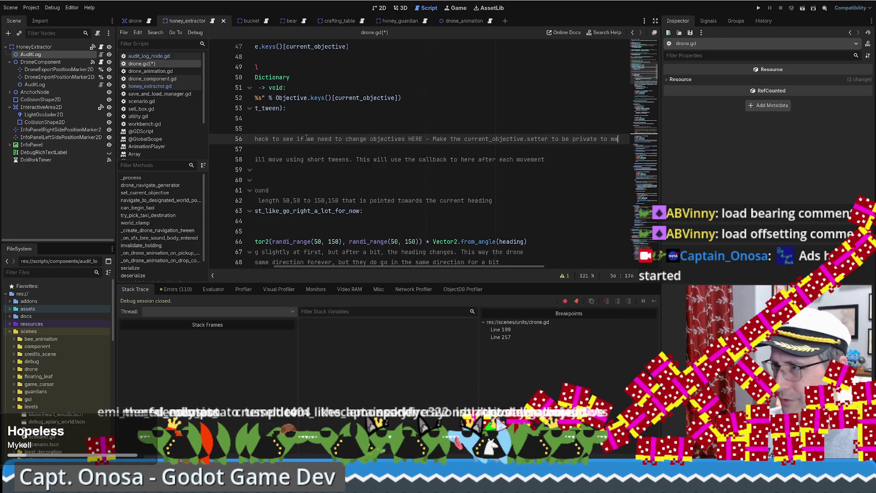
{"action": "type", "text": "ke sure w"}
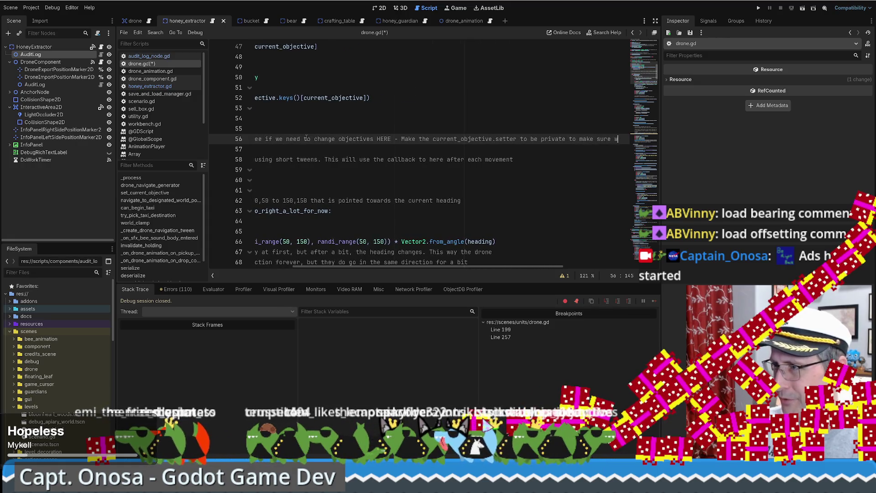
{"action": "type", "text": "e ain't ever cchanging t"}
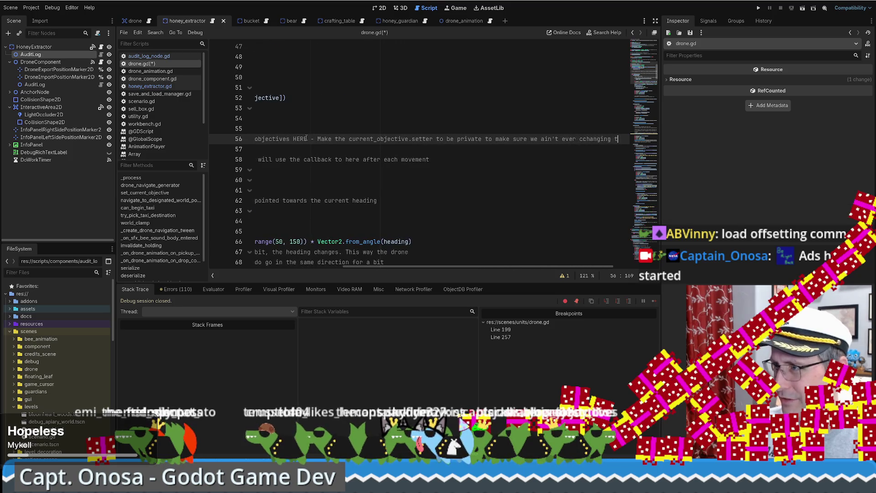
{"action": "type", "text": "his anywher etelse"}
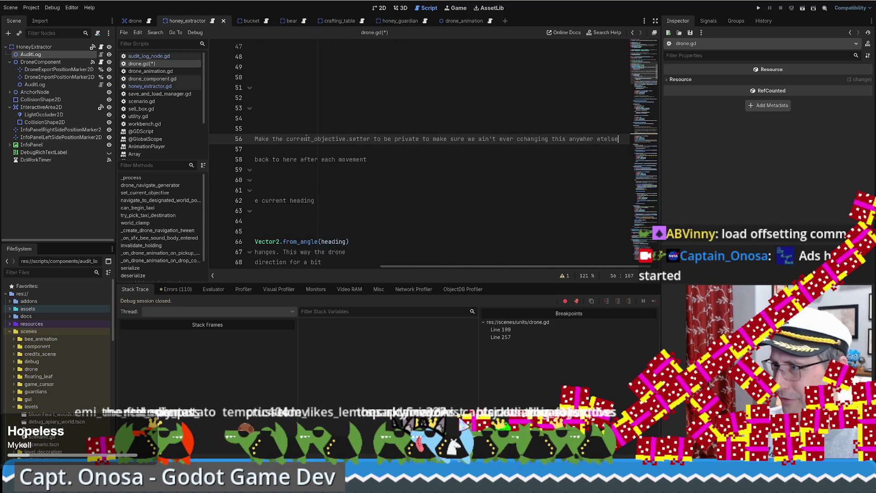
{"action": "type", "text": " eever again. We only do i"}
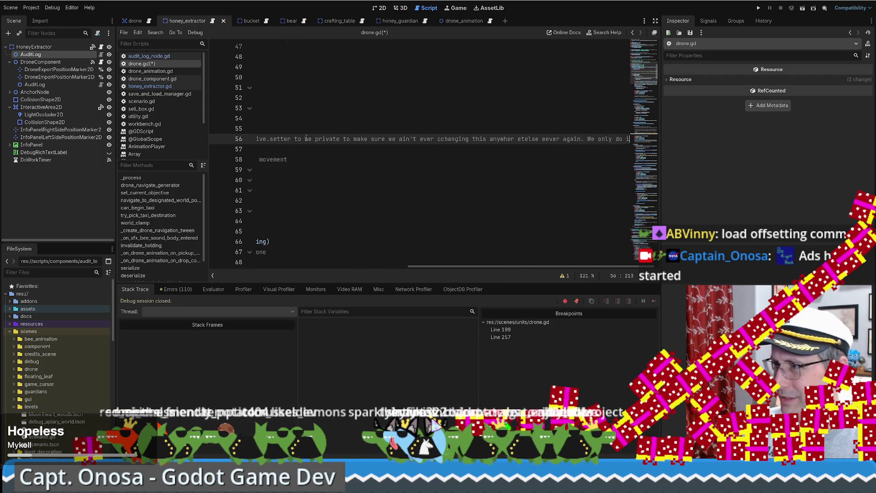
{"action": "type", "text": "t here"}
Finish the TODO on changing objectives predictably here, 'JUST MAYBE' fixing the bug, then add a new line.
{"action": "key", "text": "BackSpace"}
{"action": "key", "text": "BackSpace"}
{"action": "key", "text": "BackSpace"}
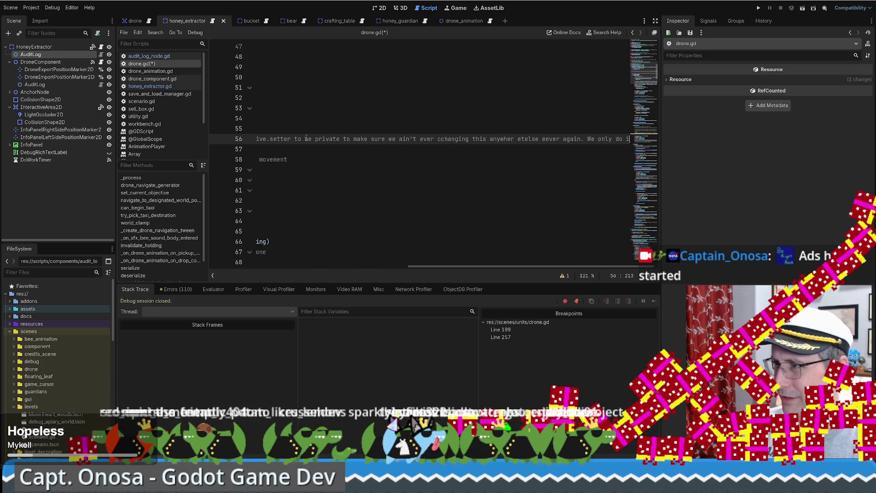
{"action": "type", "text": "change it here in a predictable "}
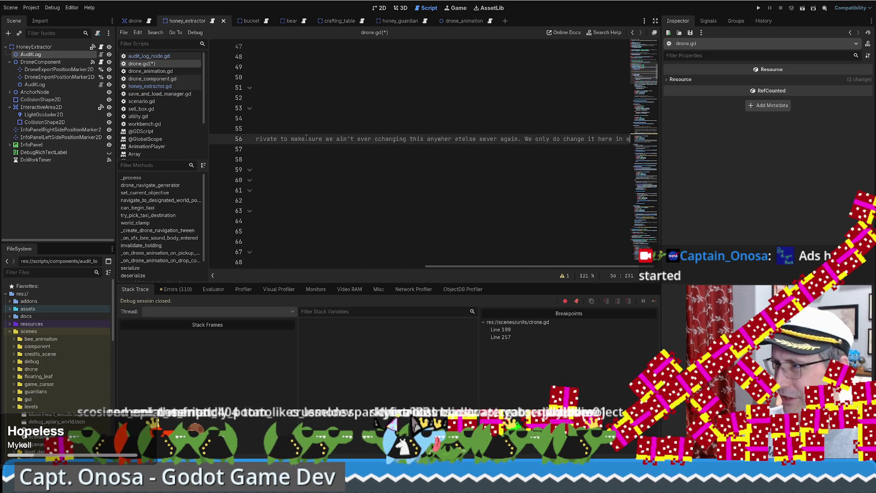
{"action": "type", "text": "way"}
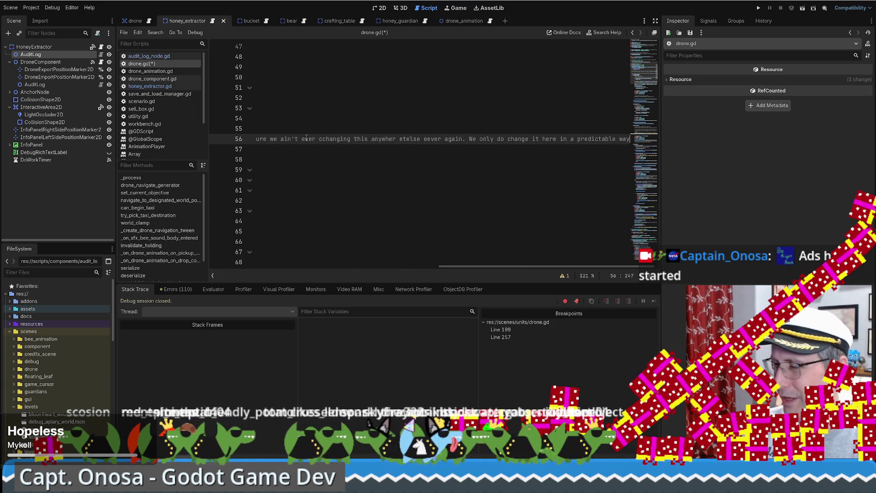
{"action": "type", "text": ". So that, maybe"}
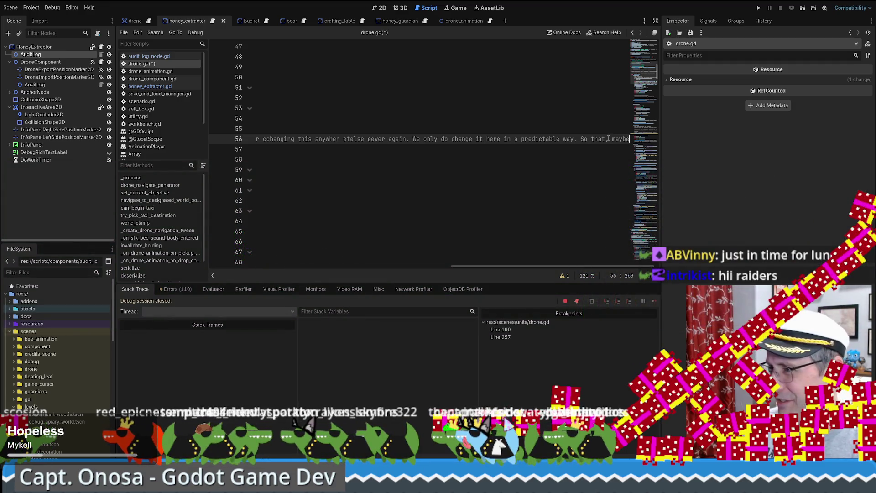
{"action": "key", "text": "BackSpace"}
{"action": "type", "text": ", JUST "}
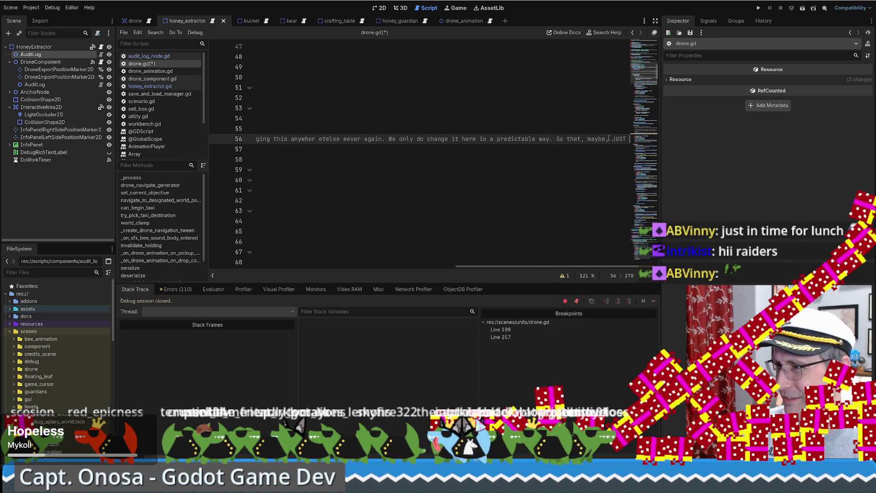
{"action": "type", "text": "MAYBE we can fix this bug which makes NO s"}
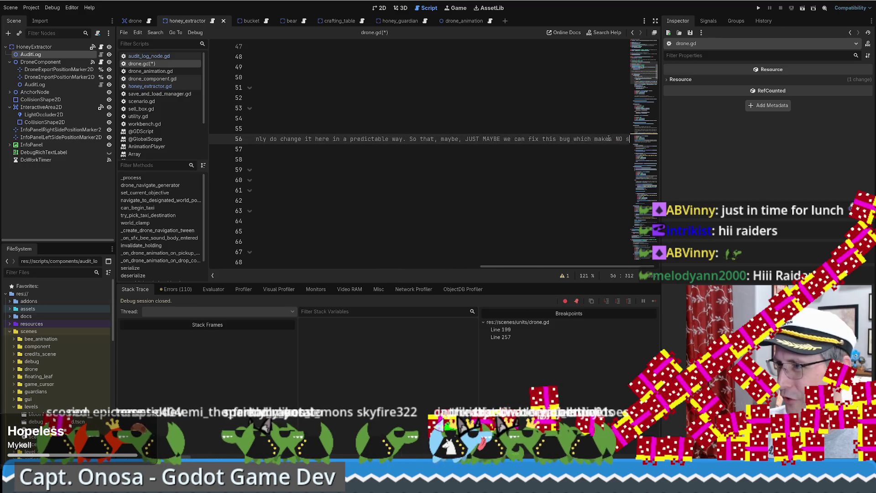
{"action": "type", "text": "anymore I've se"}
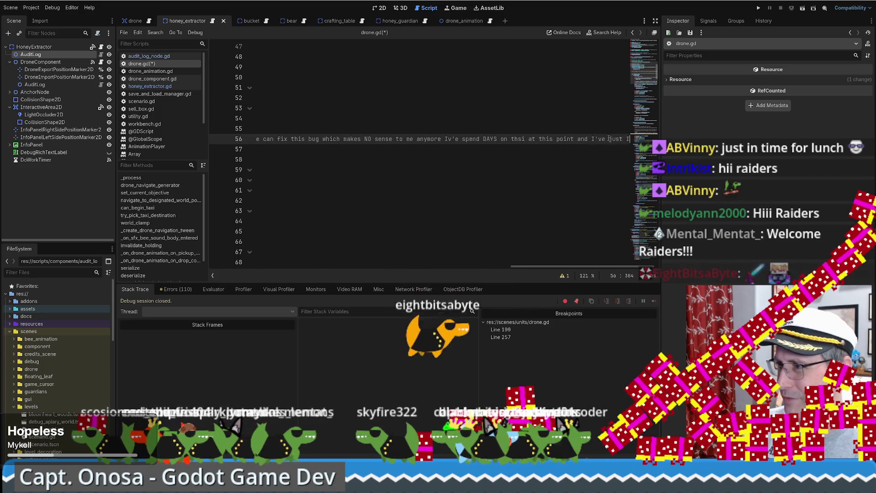
{"action": "type", "text": "ust I'm so itrec"}
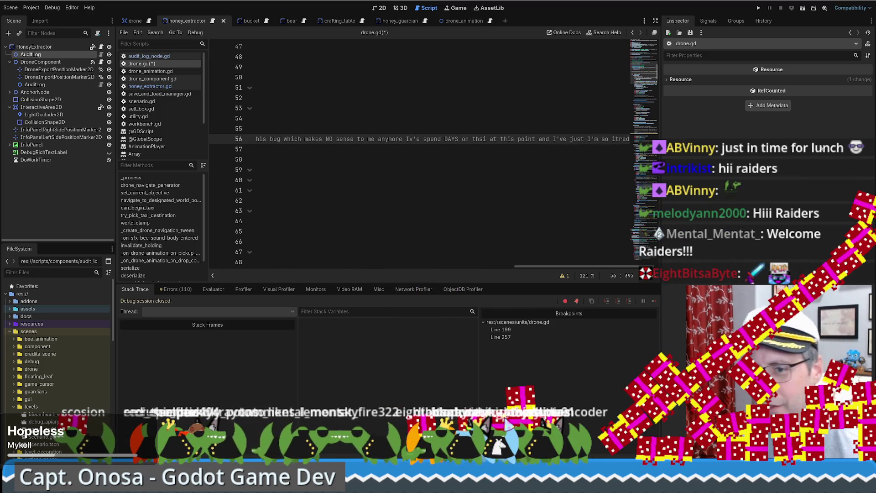
{"action": "key", "text": "Return"}
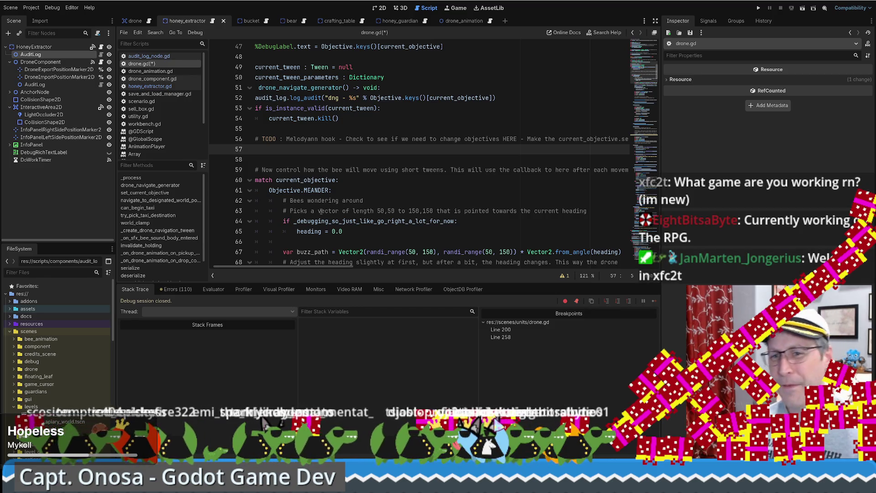
Save drone.gd, run the project, and place the game window at the screen's top-left.
{"action": "left_click", "coordinate": [409, 210]}
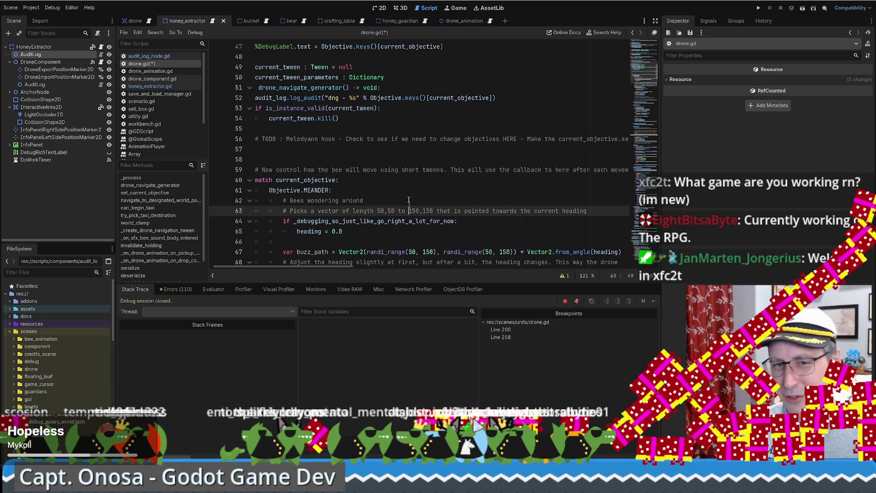
{"action": "left_click", "coordinate": [407, 177]}
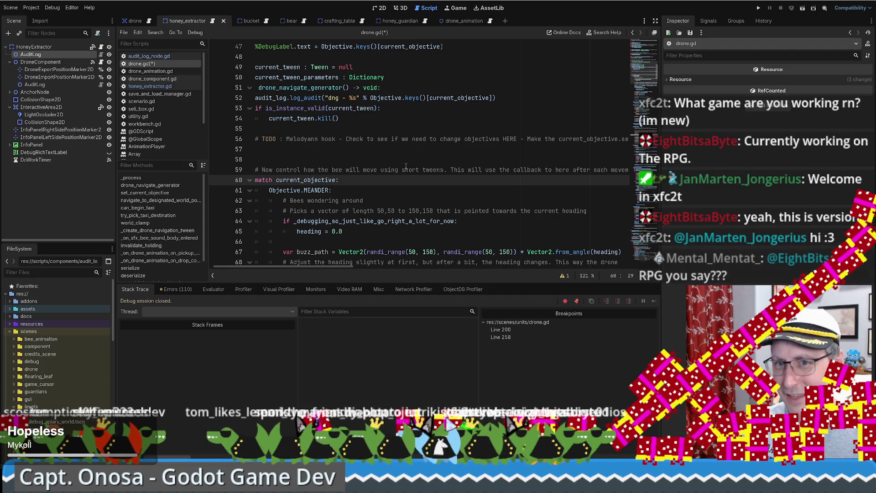
{"action": "left_click", "coordinate": [759, 8]}
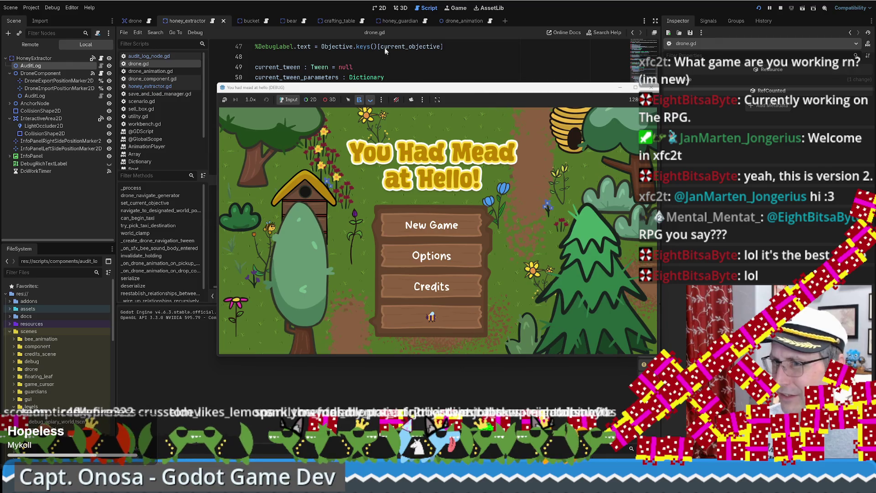
{"action": "mouse_move", "coordinate": [414, 90]}
{"action": "left_mouse_down"}
{"action": "mouse_move", "coordinate": [365, 27]}
{"action": "mouse_move", "coordinate": [304, 15]}
{"action": "left_mouse_up"}
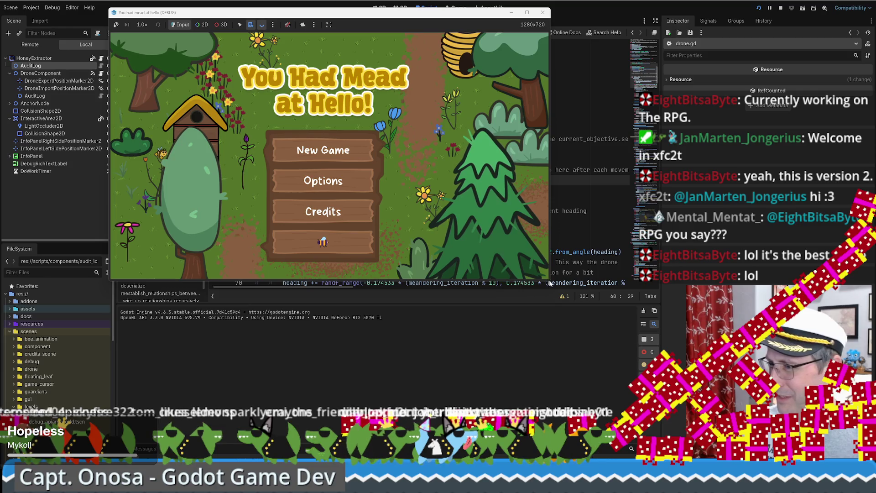